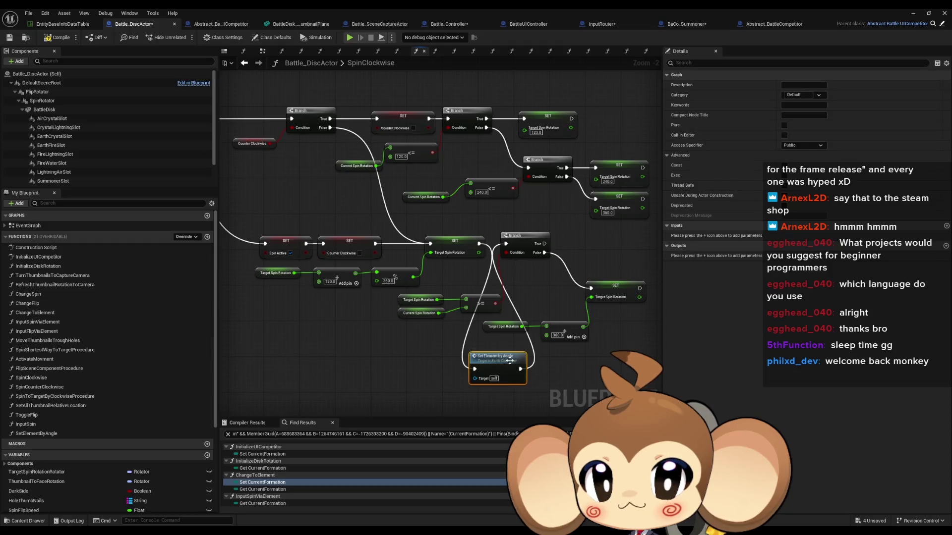
In SpinClockwise, wire the upper SET Target Spin Rotation exec into Set Element by Angle, then open ToggleFlip.
{"action": "left_click", "coordinate": [564, 249]}
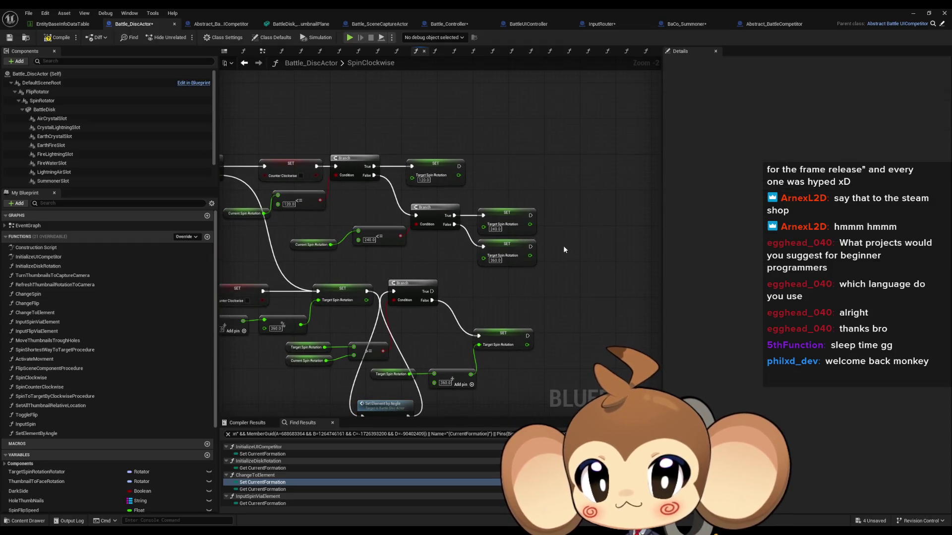
{"action": "left_click", "coordinate": [582, 187]}
{"action": "mouse_move", "coordinate": [510, 185]}
{"action": "left_mouse_down"}
{"action": "mouse_move", "coordinate": [708, 173]}
{"action": "mouse_move", "coordinate": [657, 173]}
{"action": "left_mouse_up"}
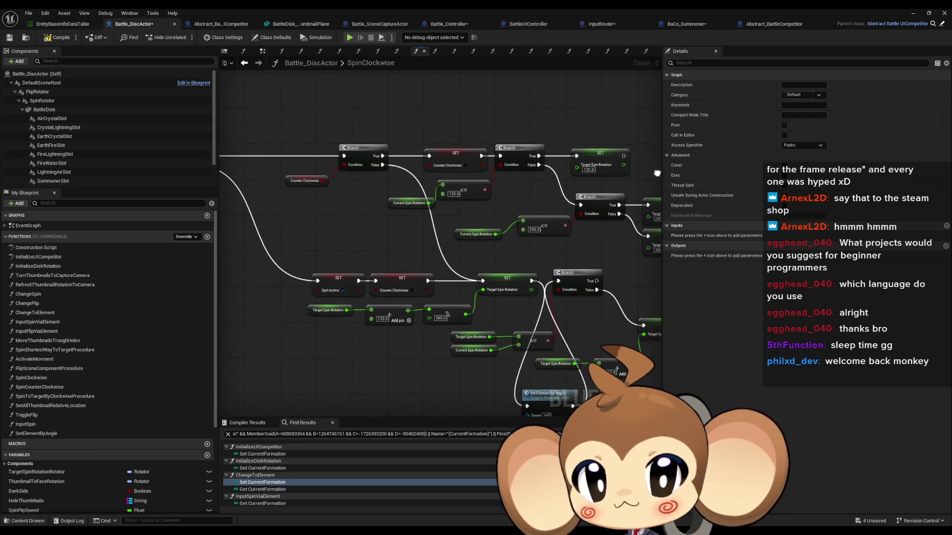
{"action": "key", "text": "alt+Left"}
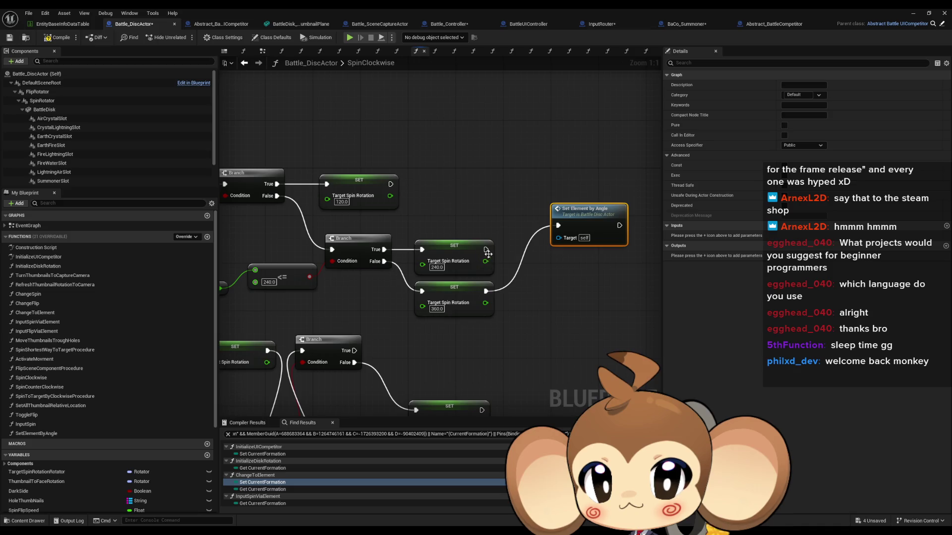
{"action": "mouse_move", "coordinate": [486, 250]}
{"action": "left_mouse_down"}
{"action": "mouse_move", "coordinate": [566, 218]}
{"action": "mouse_move", "coordinate": [555, 226]}
{"action": "left_mouse_up"}
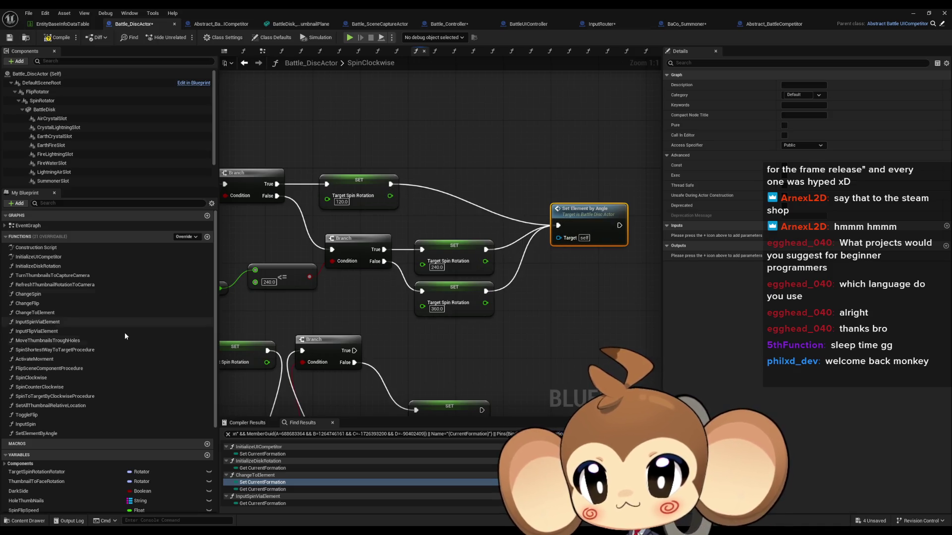
{"action": "double_click", "coordinate": [49, 369]}
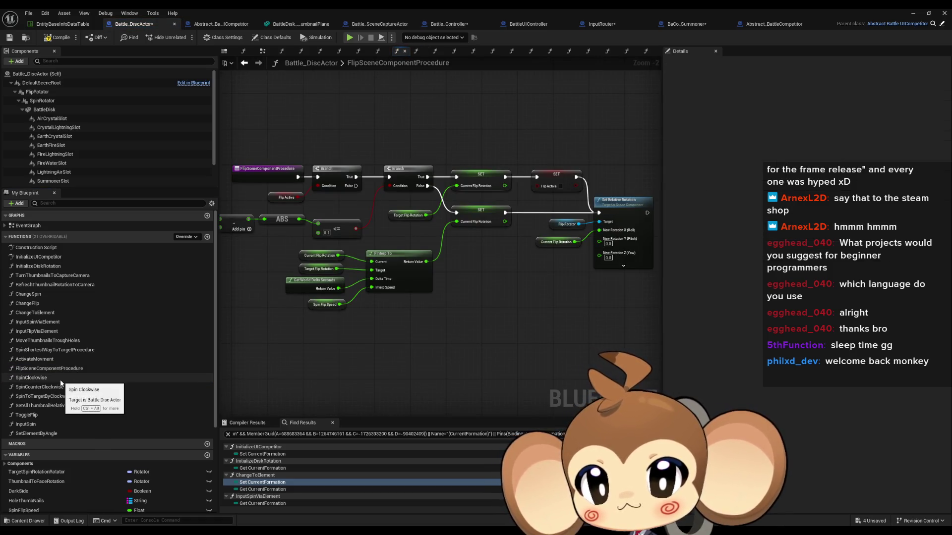
{"action": "double_click", "coordinate": [81, 415]}
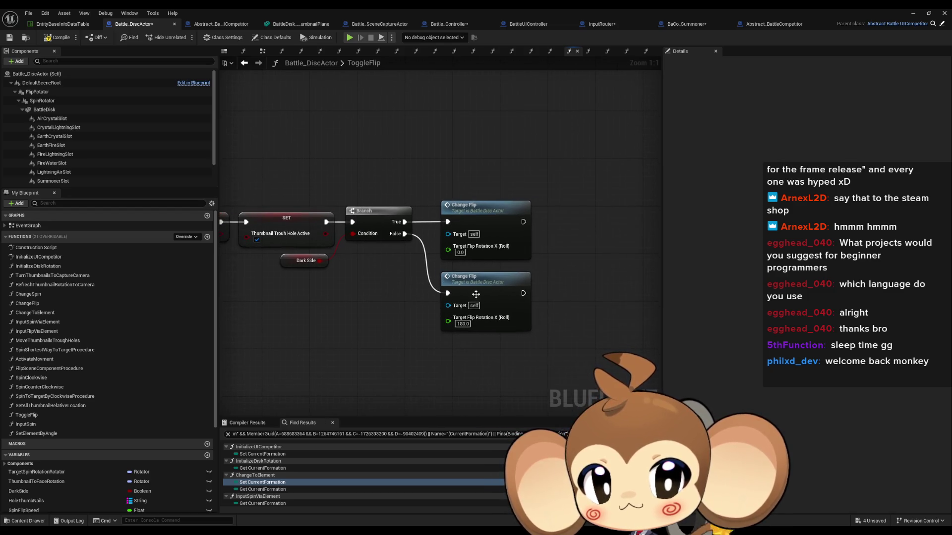
Inspect the ChangeFlip function's SET Target Flip Rotation, Current Flip Rotation and 360.0 nodes.
{"action": "double_click", "coordinate": [479, 291]}
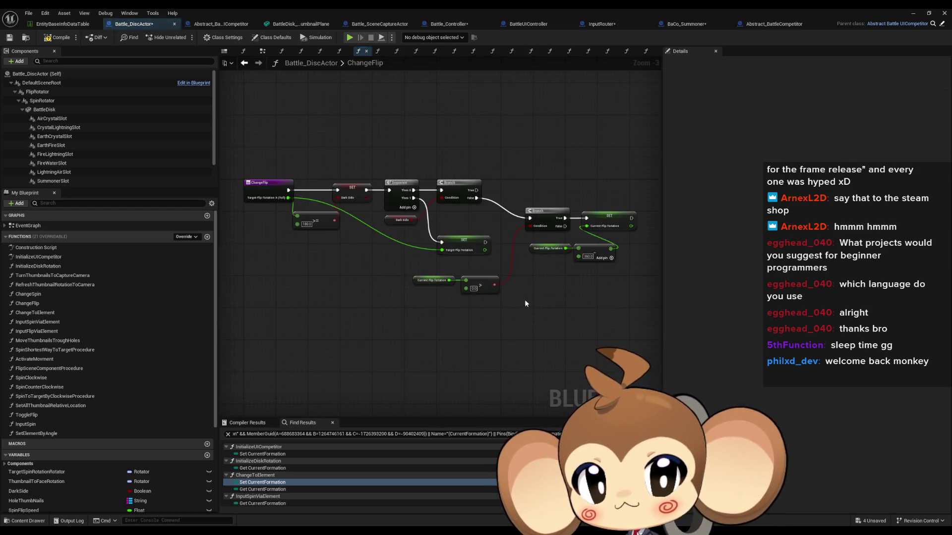
{"action": "scroll", "coordinate": [588, 243], "scroll_direction": "up", "scroll_amount": 2}
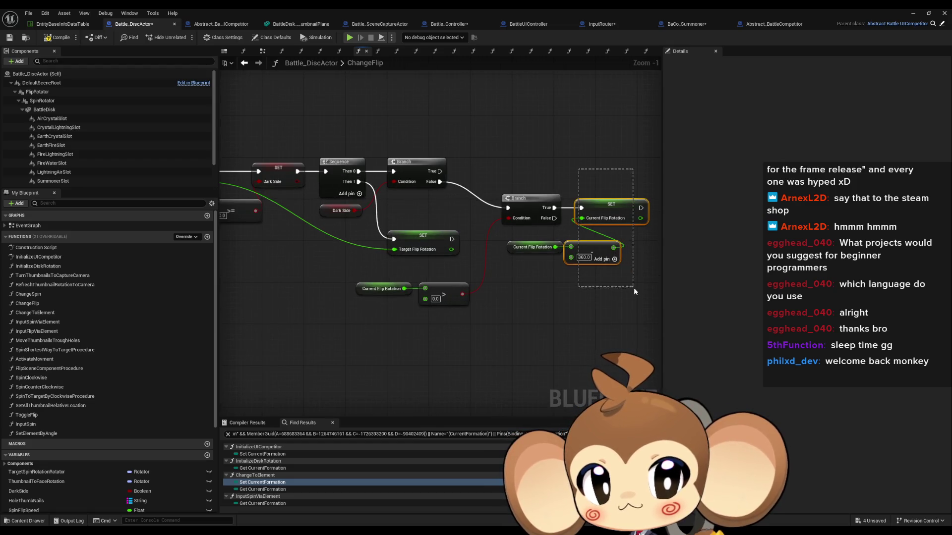
{"action": "left_click_drag", "start_coordinate": [634, 288], "coordinate": [634, 287]}
{"action": "left_click", "coordinate": [437, 257]}
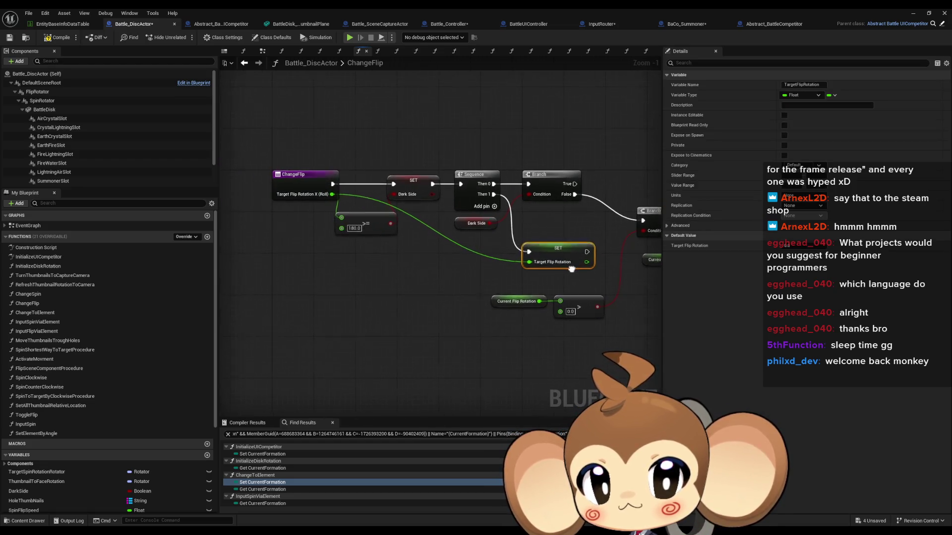
{"action": "left_click_drag", "start_coordinate": [571, 269], "coordinate": [459, 259]}
{"action": "left_click", "coordinate": [377, 314]}
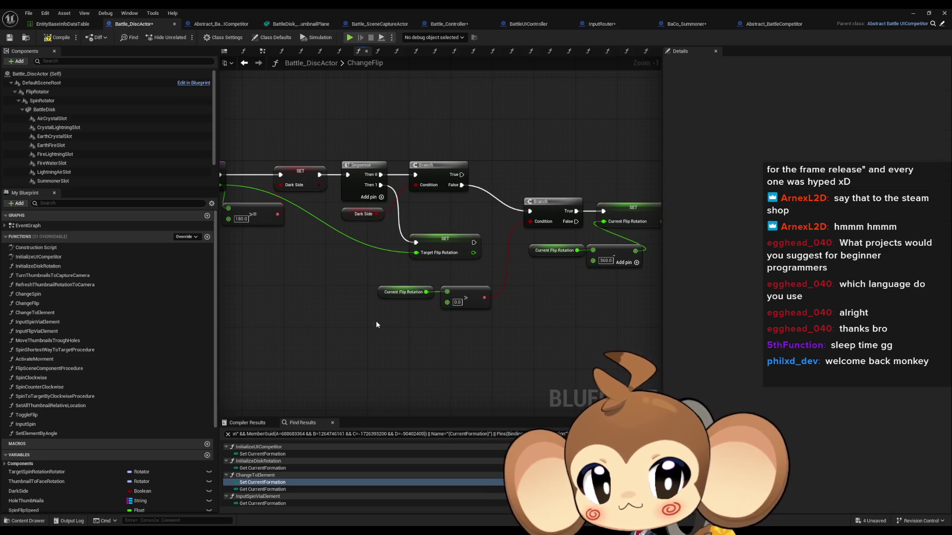
{"action": "left_click_drag", "start_coordinate": [375, 320], "coordinate": [454, 332]}
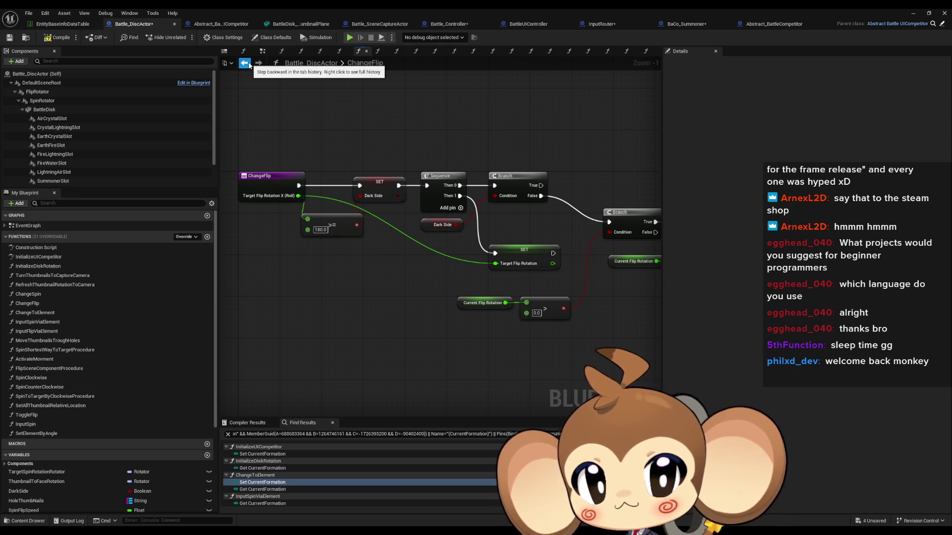
{"action": "left_click_drag", "start_coordinate": [533, 178], "coordinate": [412, 168]}
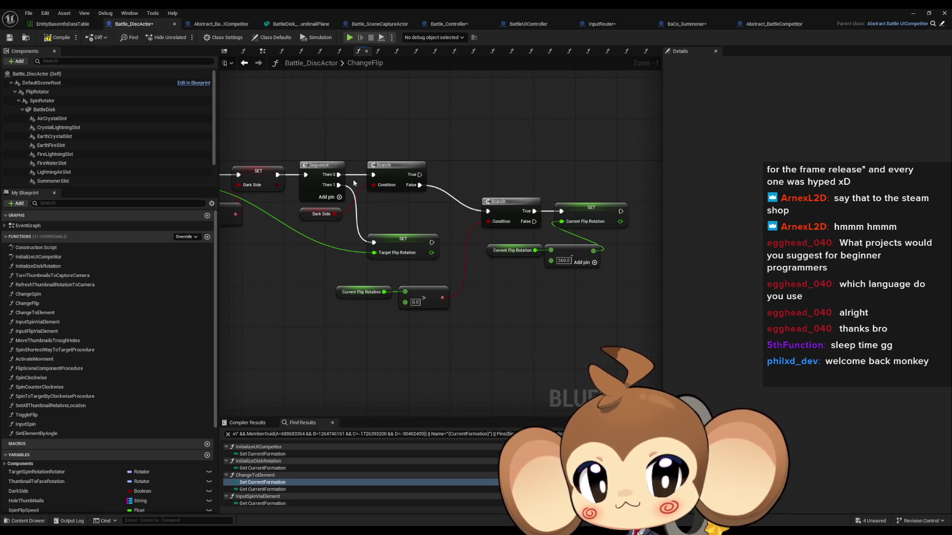
Paste Set Element by Angle into ToggleFlip and wire both Change Flip calls into it.
{"action": "left_click", "coordinate": [245, 63]}
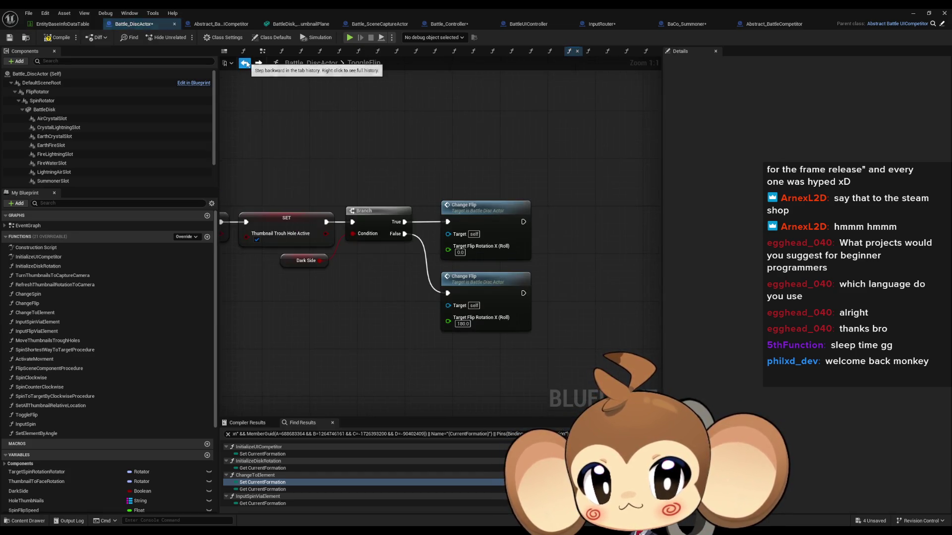
{"action": "key", "text": "ctrl+v"}
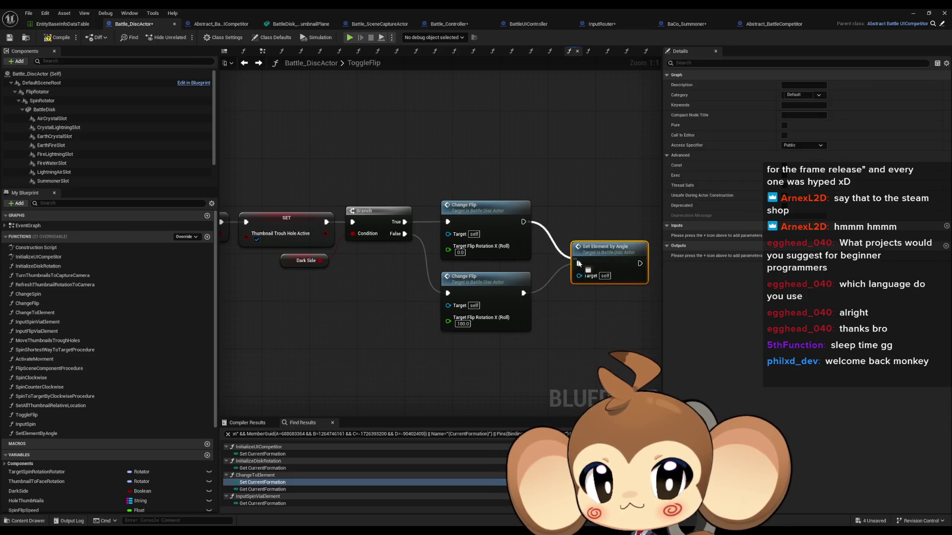
{"action": "left_click_drag", "start_coordinate": [578, 263], "coordinate": [578, 263]}
{"action": "left_click", "coordinate": [635, 151]}
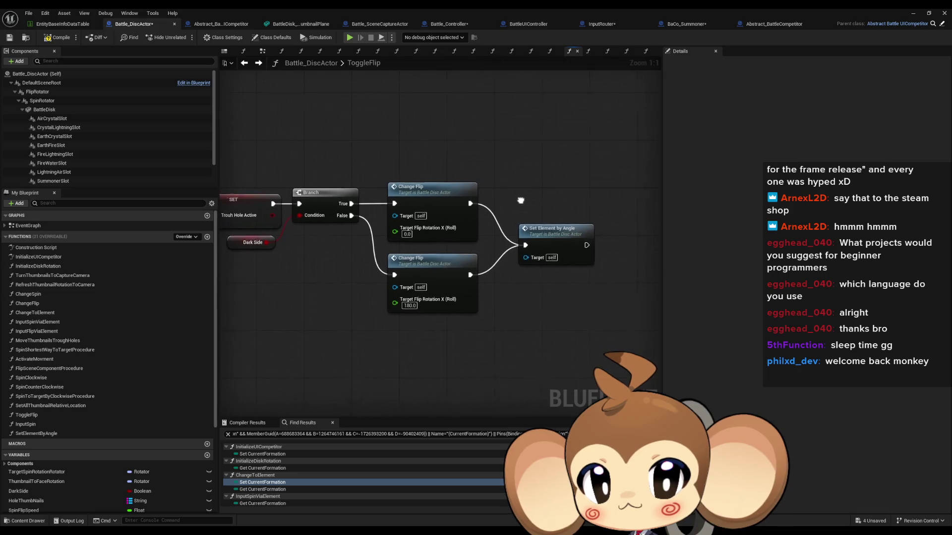
{"action": "double_click", "coordinate": [555, 236]}
{"action": "mouse_move", "coordinate": [529, 247]}
{"action": "left_mouse_down"}
{"action": "mouse_move", "coordinate": [389, 219]}
{"action": "mouse_move", "coordinate": [601, 261]}
{"action": "left_mouse_up"}
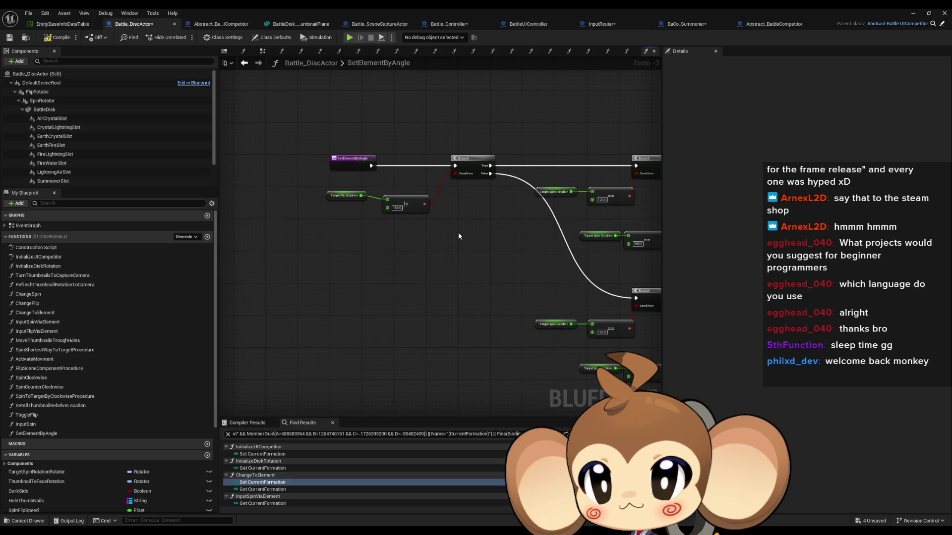
Add a Sequence node after the SetElementByAngle entry.
{"action": "mouse_move", "coordinate": [459, 233]}
{"action": "left_mouse_down"}
{"action": "mouse_move", "coordinate": [343, 181]}
{"action": "mouse_move", "coordinate": [324, 155]}
{"action": "mouse_move", "coordinate": [331, 159]}
{"action": "left_mouse_up"}
{"action": "type", "text": "deq"}
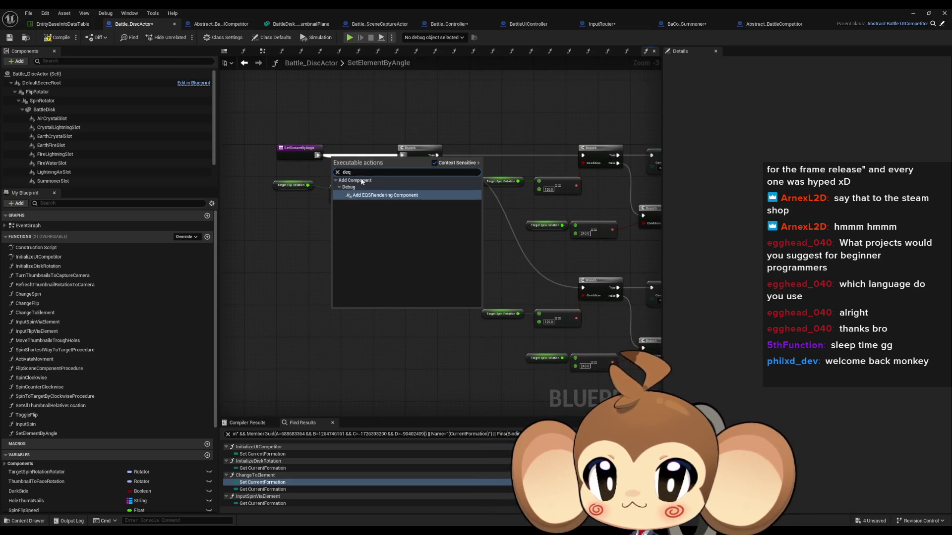
{"action": "key", "text": "Escape"}
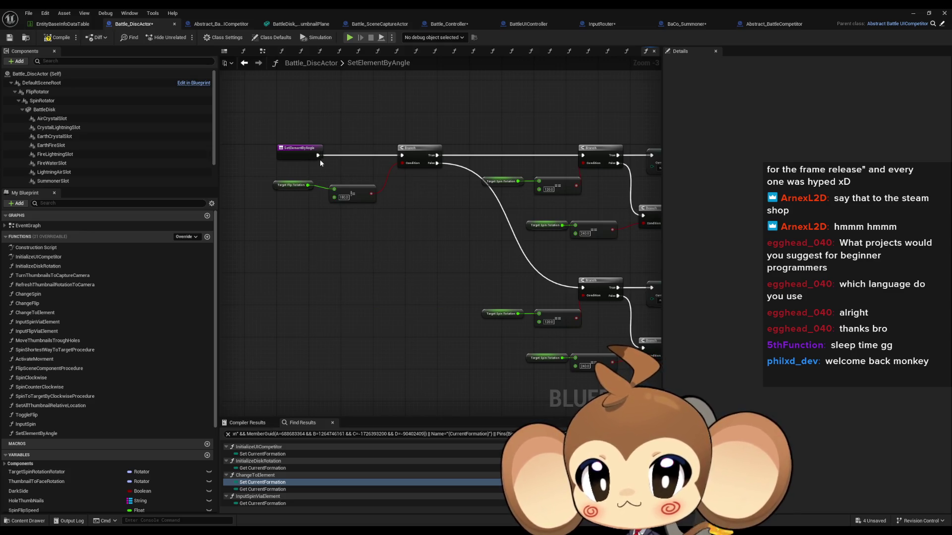
{"action": "left_click_drag", "start_coordinate": [317, 156], "coordinate": [338, 165]}
{"action": "type", "text": "seq"}
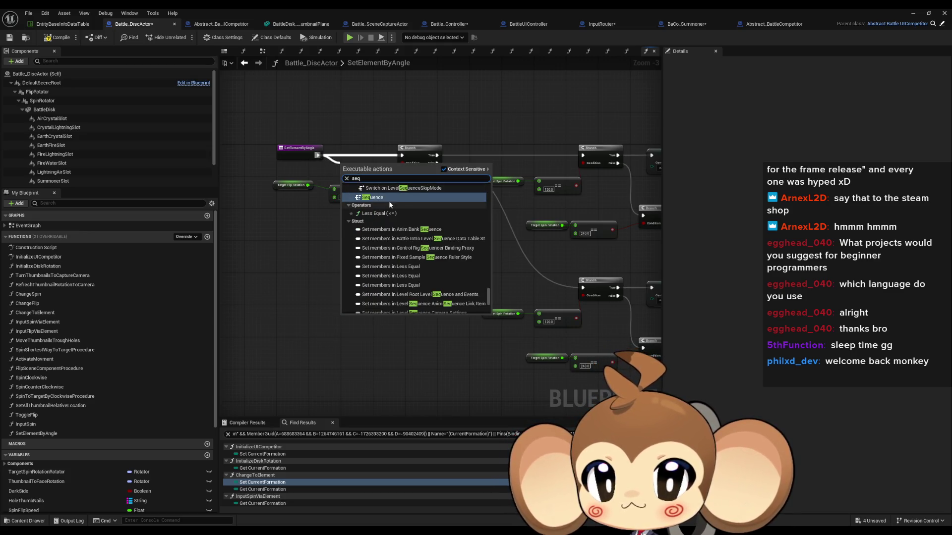
{"action": "left_click", "coordinate": [390, 198]}
From Sequence Then 0, print an Append 'last' message with Current Formation via Enum to String.
{"action": "mouse_move", "coordinate": [358, 155]}
{"action": "left_mouse_down"}
{"action": "mouse_move", "coordinate": [381, 107]}
{"action": "mouse_move", "coordinate": [350, 114]}
{"action": "mouse_move", "coordinate": [285, 103]}
{"action": "left_mouse_up"}
{"action": "type", "text": "print"}
{"action": "key", "text": "Return"}
{"action": "type", "text": "append"}
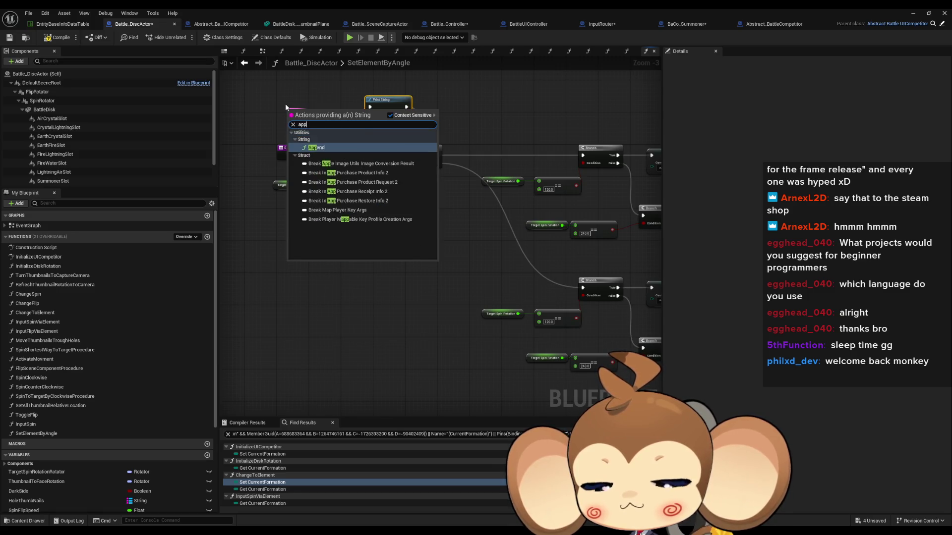
{"action": "key", "text": "Return"}
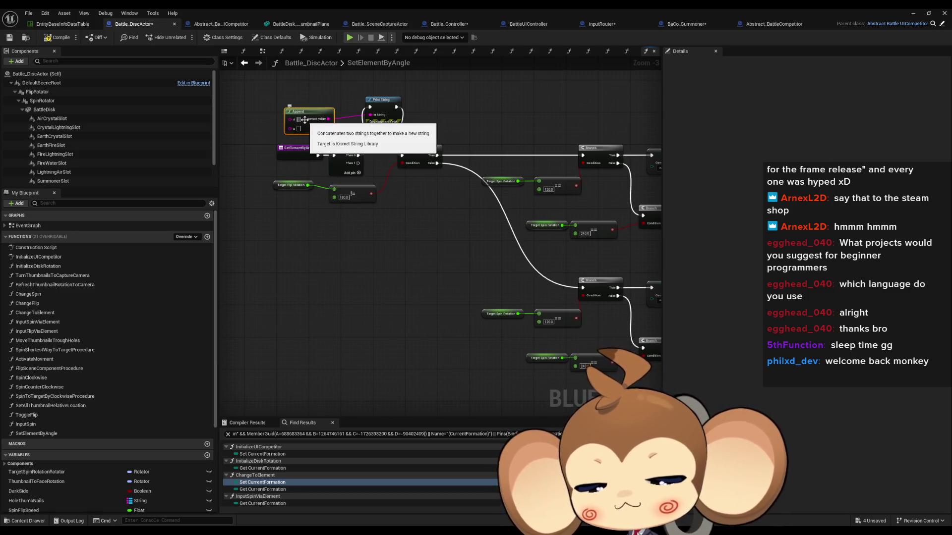
{"action": "left_click", "coordinate": [305, 119]}
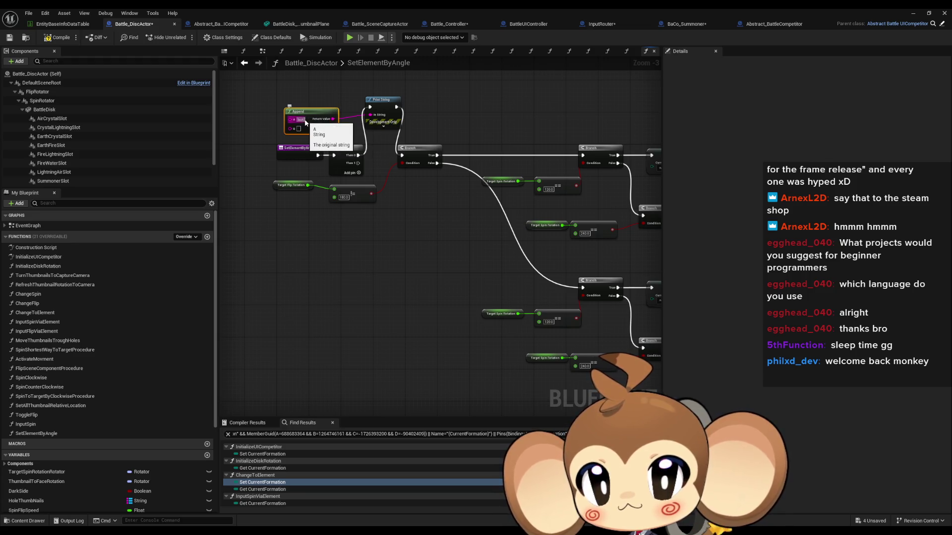
{"action": "mouse_move", "coordinate": [323, 132]}
{"action": "left_mouse_down"}
{"action": "mouse_move", "coordinate": [335, 167]}
{"action": "mouse_move", "coordinate": [319, 144]}
{"action": "left_mouse_up"}
{"action": "scroll", "coordinate": [130, 432], "scroll_direction": "down", "scroll_amount": 5}
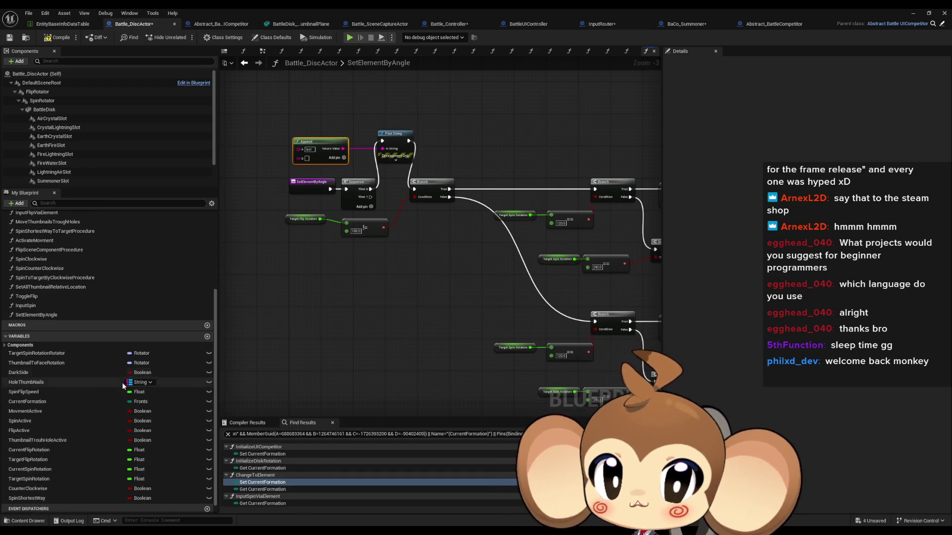
{"action": "mouse_move", "coordinate": [28, 402]}
{"action": "left_mouse_down"}
{"action": "mouse_move", "coordinate": [319, 280]}
{"action": "mouse_move", "coordinate": [299, 162]}
{"action": "left_mouse_up"}
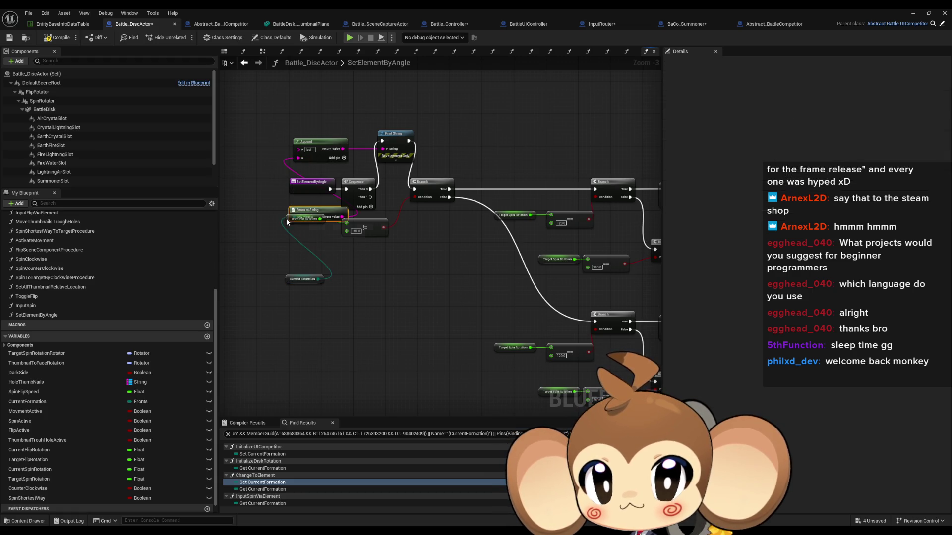
{"action": "mouse_move", "coordinate": [315, 219]}
{"action": "left_mouse_down"}
{"action": "mouse_move", "coordinate": [315, 242]}
{"action": "mouse_move", "coordinate": [262, 198]}
{"action": "mouse_move", "coordinate": [250, 141]}
{"action": "left_mouse_up"}
{"action": "left_click", "coordinate": [302, 279], "text": "shift"}
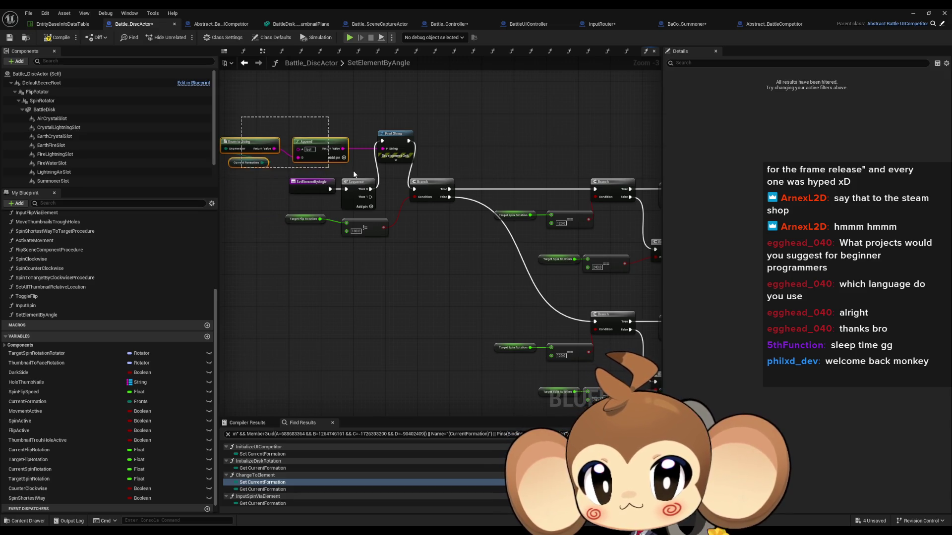
Duplicate the print chain onto Sequence Then 1 with the label 'now'.
{"action": "key", "text": "ctrl+c"}
{"action": "key", "text": "ctrl+v"}
{"action": "mouse_move", "coordinate": [370, 197]}
{"action": "left_mouse_down"}
{"action": "mouse_move", "coordinate": [419, 254]}
{"action": "mouse_move", "coordinate": [454, 273]}
{"action": "left_mouse_up"}
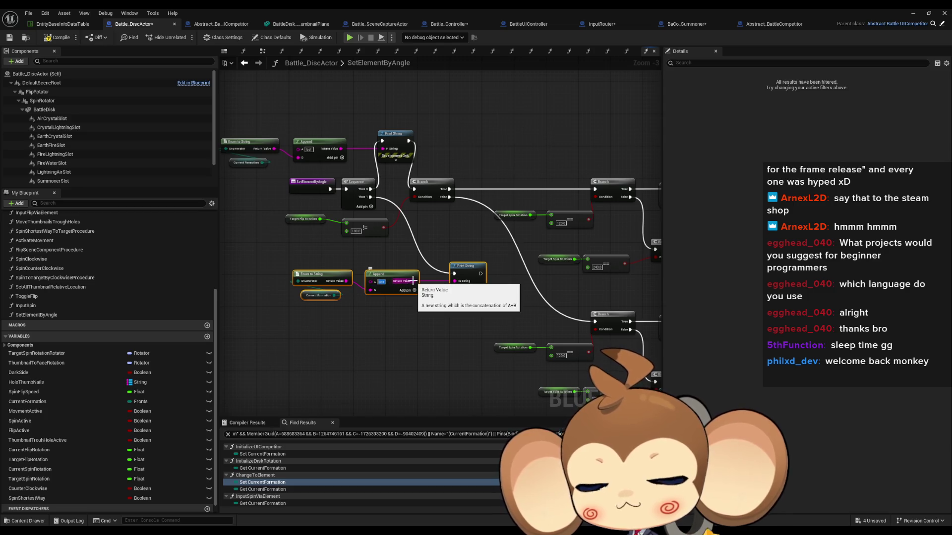
{"action": "type", "text": "now"}
{"action": "key", "text": "Return"}
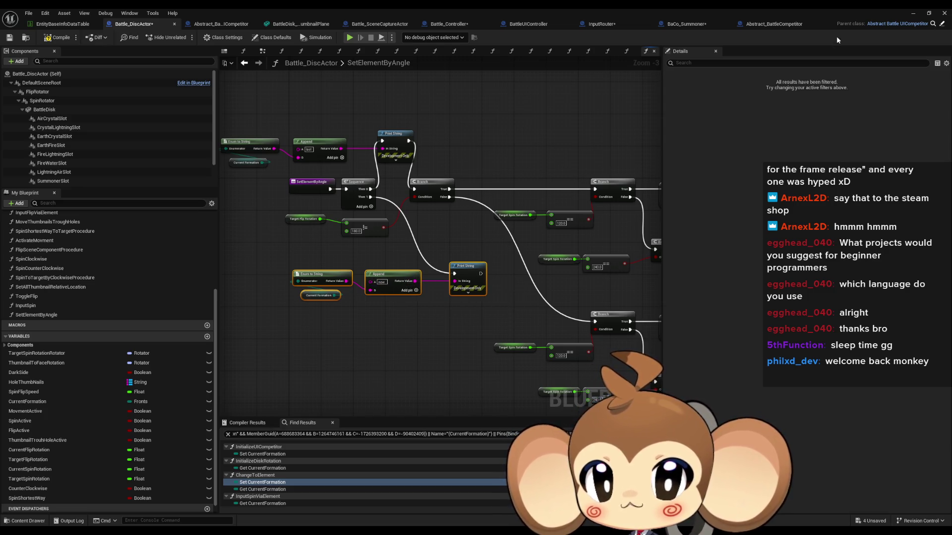
{"action": "left_click", "coordinate": [914, 13]}
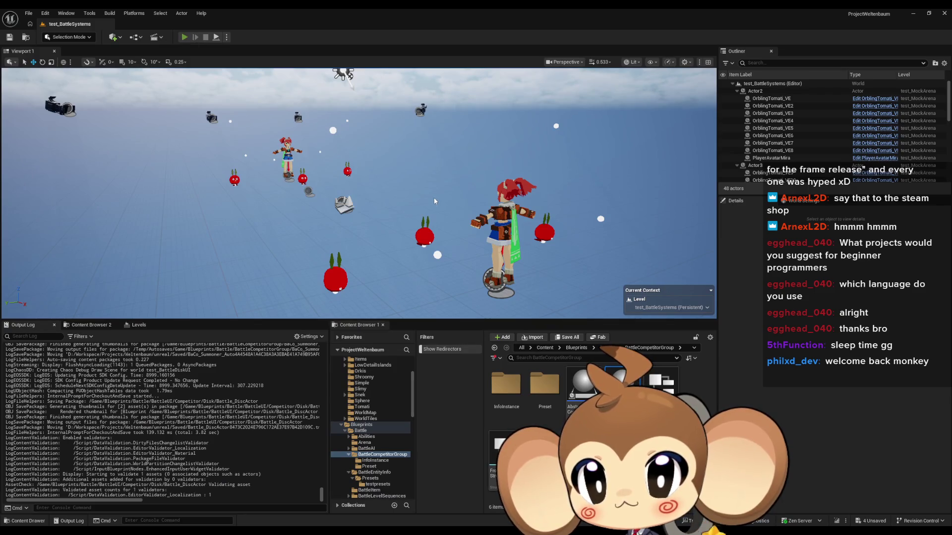
Play the level twice, review the last/now element prints, then stop the session.
{"action": "key", "text": "alt+p"}
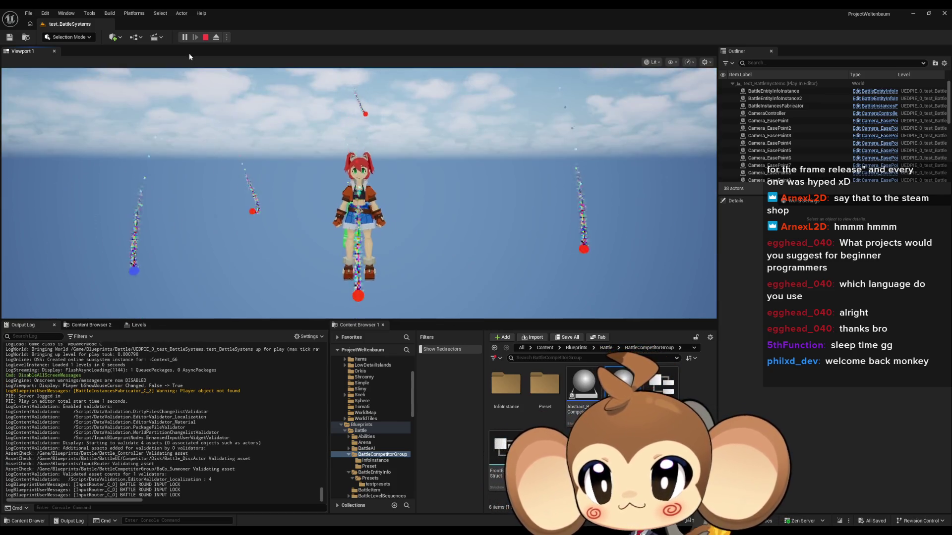
{"action": "left_click", "coordinate": [210, 37]}
{"action": "key", "text": "alt+p"}
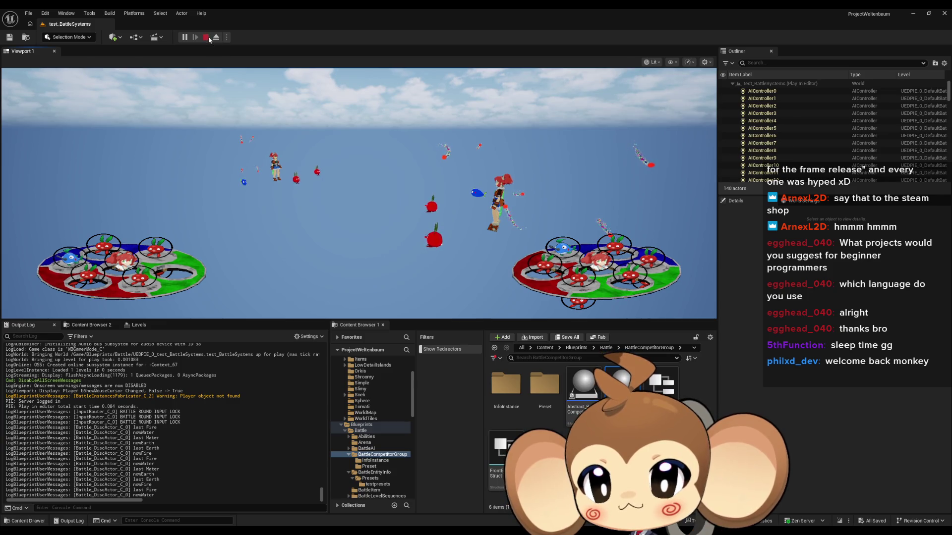
{"action": "left_click", "coordinate": [207, 37]}
{"action": "left_click", "coordinate": [407, 506]}
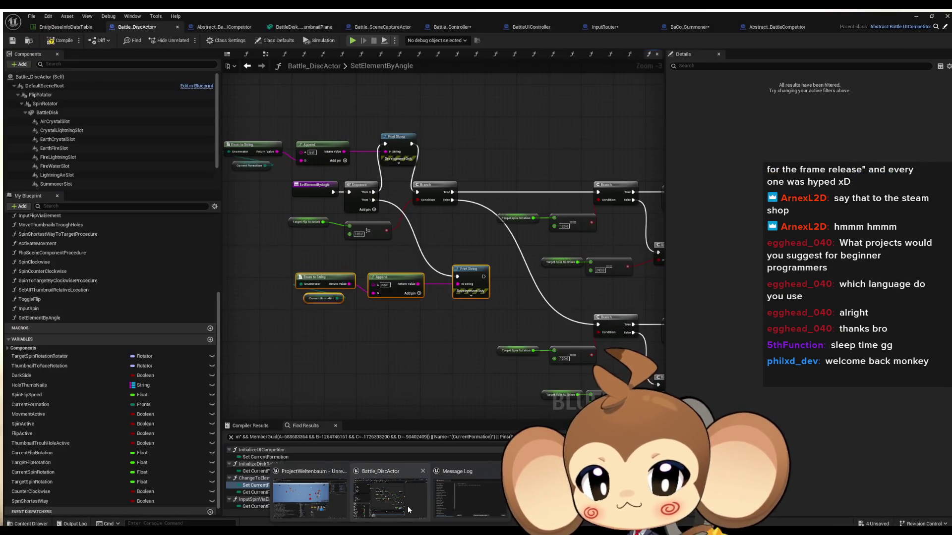
Open the SetElementByAngle graph from its call in SpinClockwise.
{"action": "left_click_drag", "start_coordinate": [483, 338], "coordinate": [376, 278]}
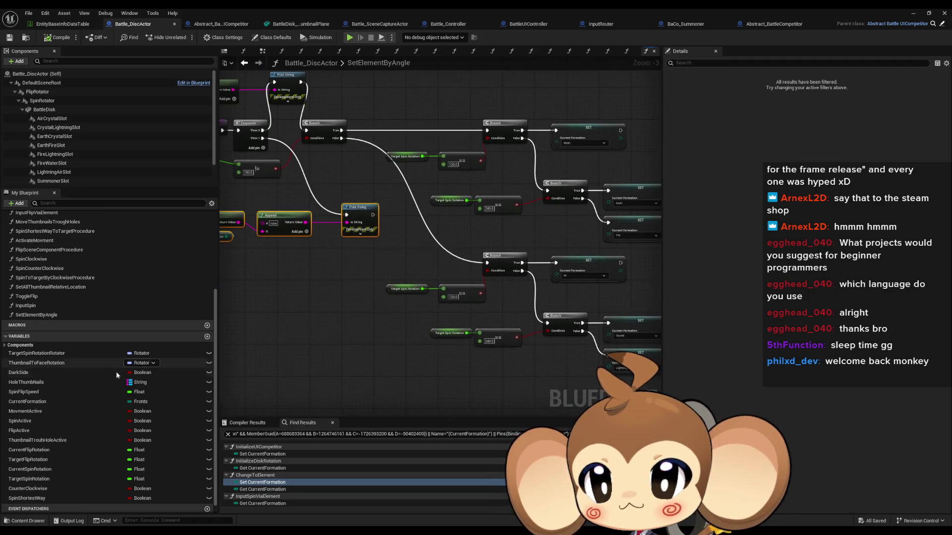
{"action": "double_click", "coordinate": [48, 260]}
{"action": "scroll", "coordinate": [576, 248], "scroll_direction": "down", "scroll_amount": 3}
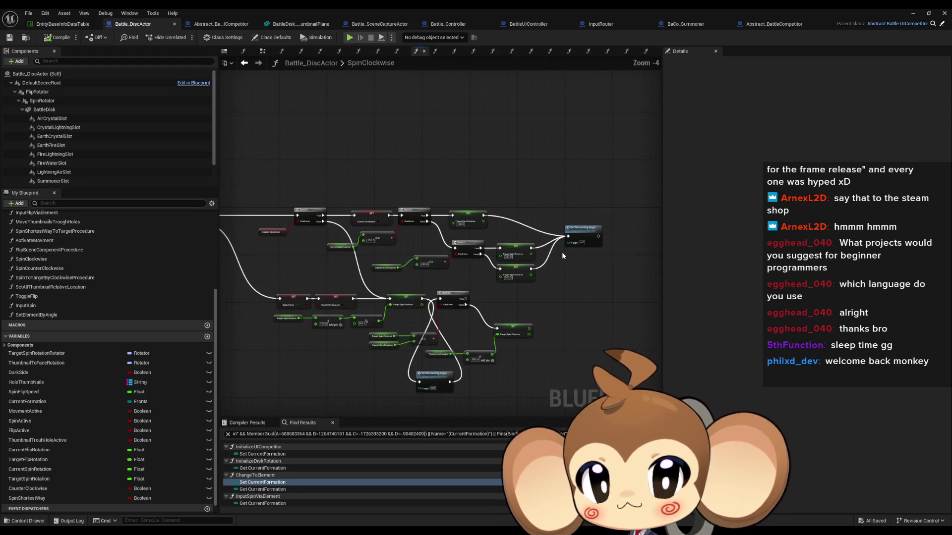
{"action": "scroll", "coordinate": [561, 251], "scroll_direction": "up", "scroll_amount": 2}
{"action": "left_click", "coordinate": [604, 221]}
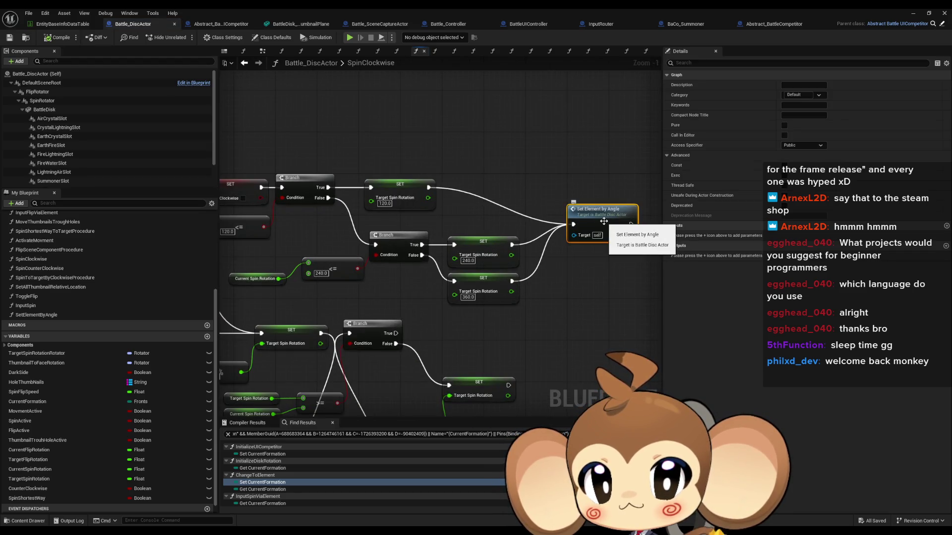
{"action": "double_click", "coordinate": [604, 222]}
{"action": "scroll", "coordinate": [580, 297], "scroll_direction": "down", "scroll_amount": 2}
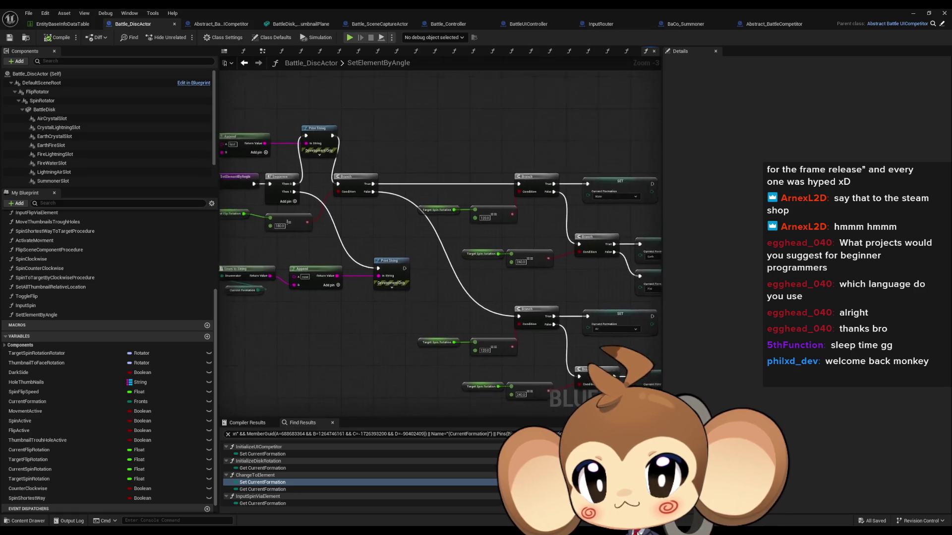
{"action": "scroll", "coordinate": [513, 371], "scroll_direction": "up", "scroll_amount": 3}
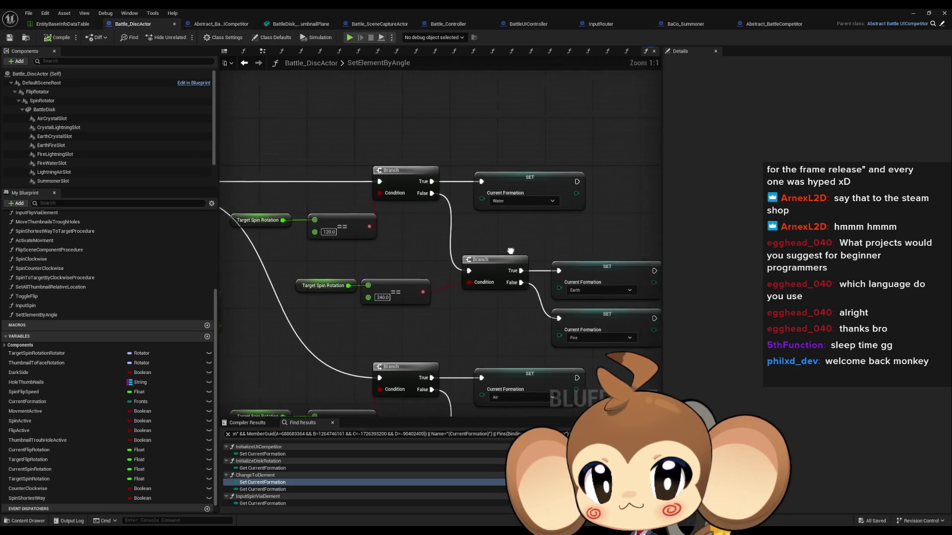
Swap formations in the SETs: Water to Earth, Earth to Water, Air to Crystal, Crystal to Air.
{"action": "left_click", "coordinate": [498, 201]}
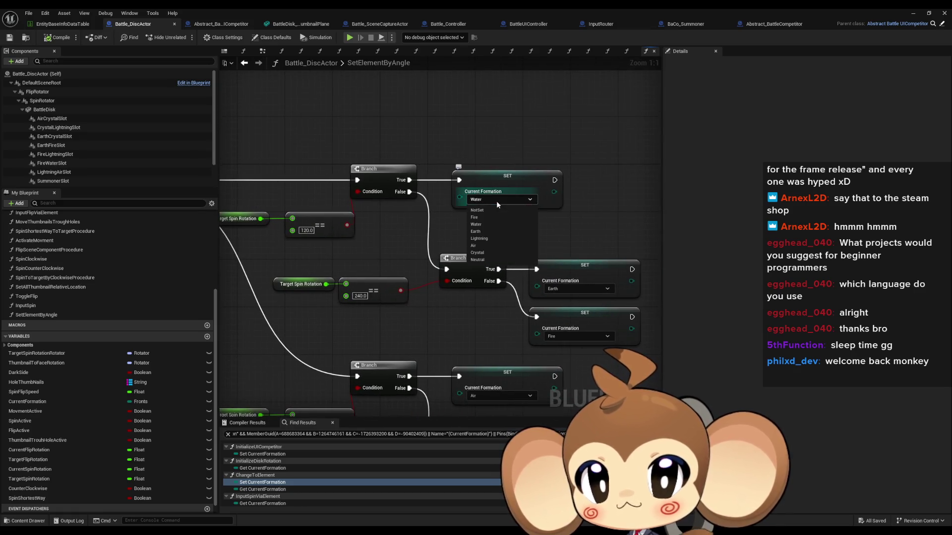
{"action": "left_click", "coordinate": [482, 232]}
{"action": "left_click", "coordinate": [563, 288]}
{"action": "left_click", "coordinate": [561, 313]}
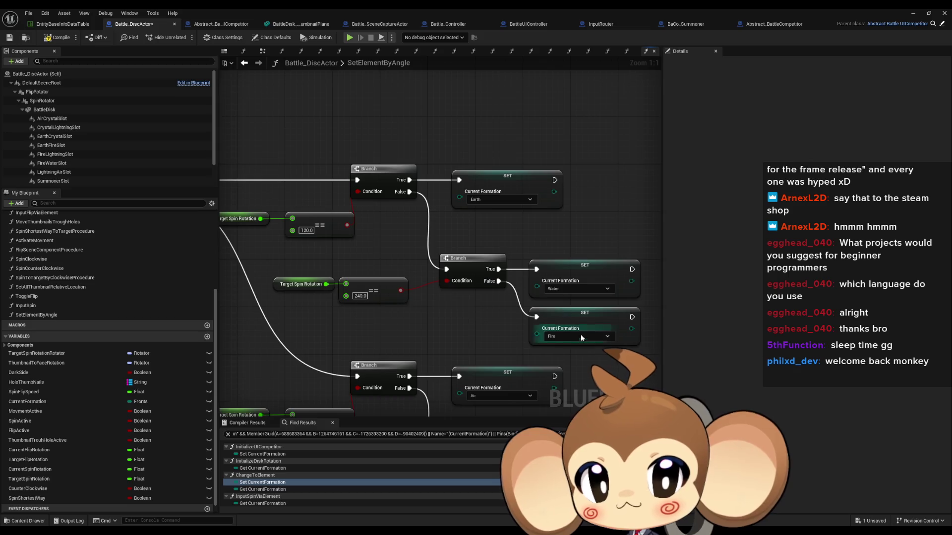
{"action": "mouse_move", "coordinate": [579, 353]}
{"action": "left_mouse_down"}
{"action": "mouse_move", "coordinate": [570, 258]}
{"action": "mouse_move", "coordinate": [549, 153]}
{"action": "mouse_move", "coordinate": [539, 157]}
{"action": "left_mouse_up"}
{"action": "left_click", "coordinate": [450, 197]}
{"action": "left_click", "coordinate": [437, 250]}
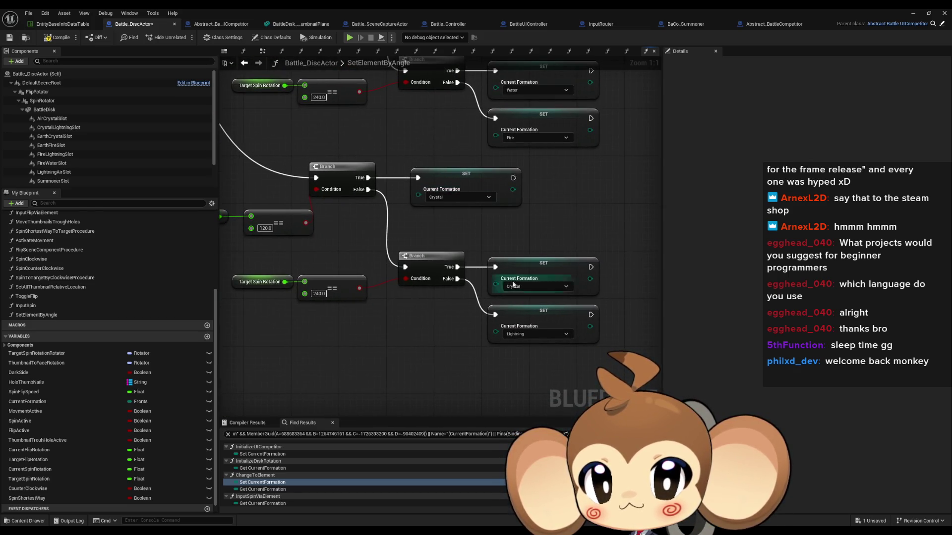
{"action": "left_click", "coordinate": [536, 286]}
{"action": "left_click", "coordinate": [516, 339]}
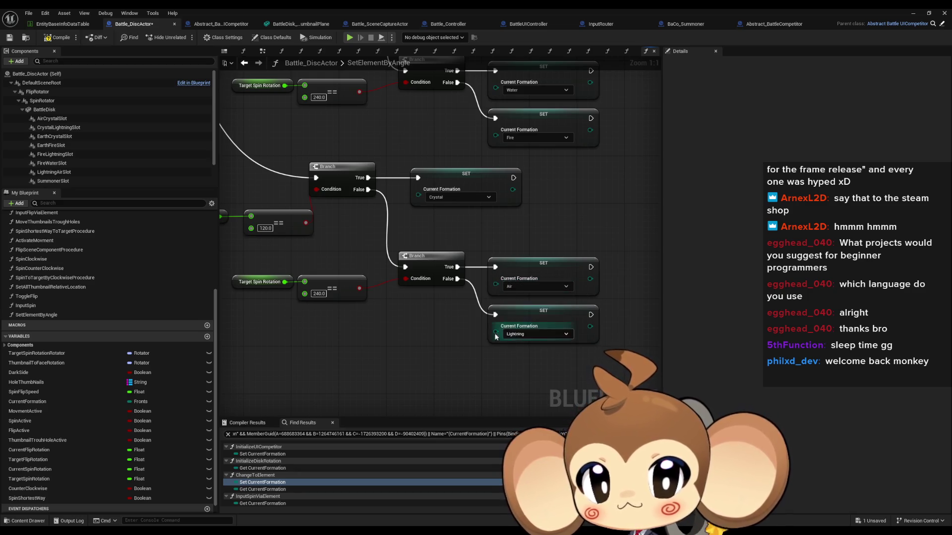
Add a SetElementByAngle call after both rotation SETs in SpinCounterClockwise, then start a test play.
{"action": "scroll", "coordinate": [516, 339], "scroll_direction": "down", "scroll_amount": 2}
{"action": "mouse_move", "coordinate": [472, 330]}
{"action": "left_mouse_down"}
{"action": "mouse_move", "coordinate": [485, 329]}
{"action": "mouse_move", "coordinate": [378, 285]}
{"action": "mouse_move", "coordinate": [415, 309]}
{"action": "left_mouse_up"}
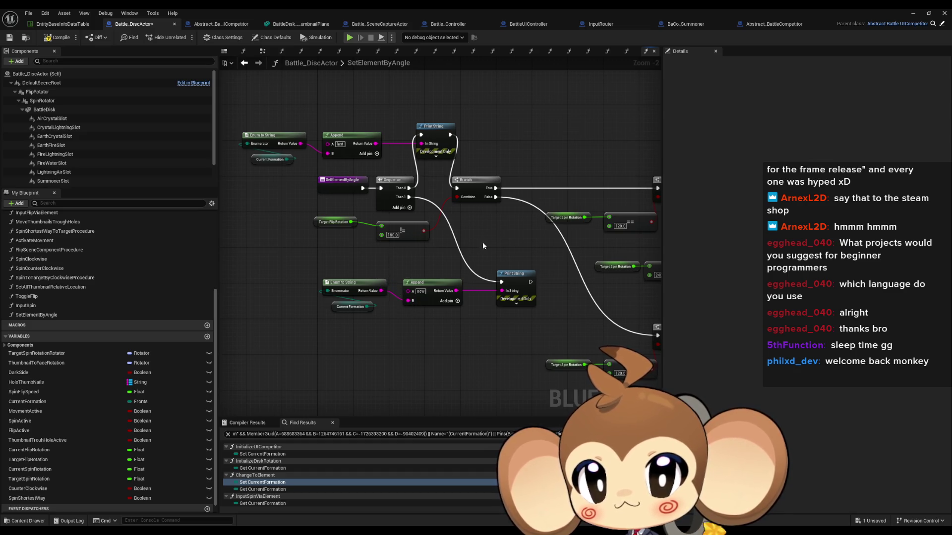
{"action": "left_click_drag", "start_coordinate": [482, 243], "coordinate": [464, 245]}
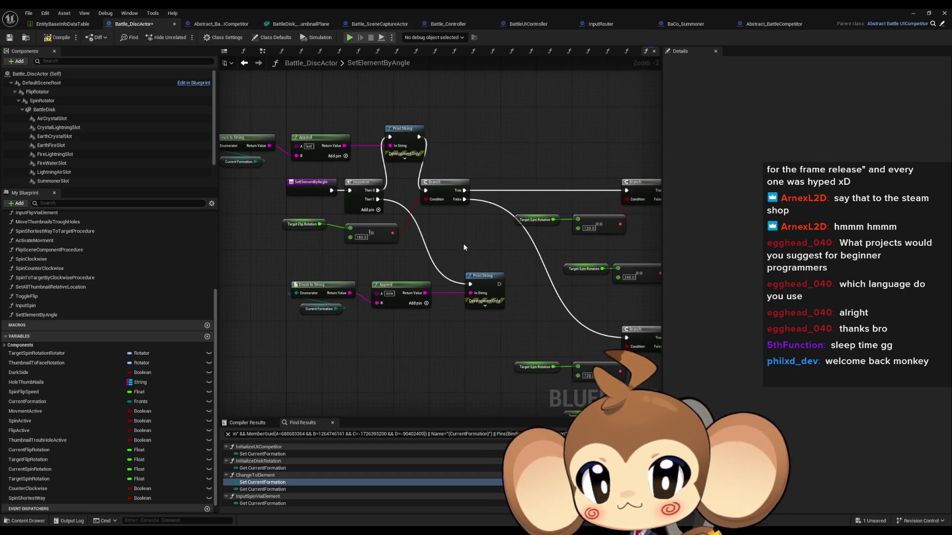
{"action": "double_click", "coordinate": [39, 278]}
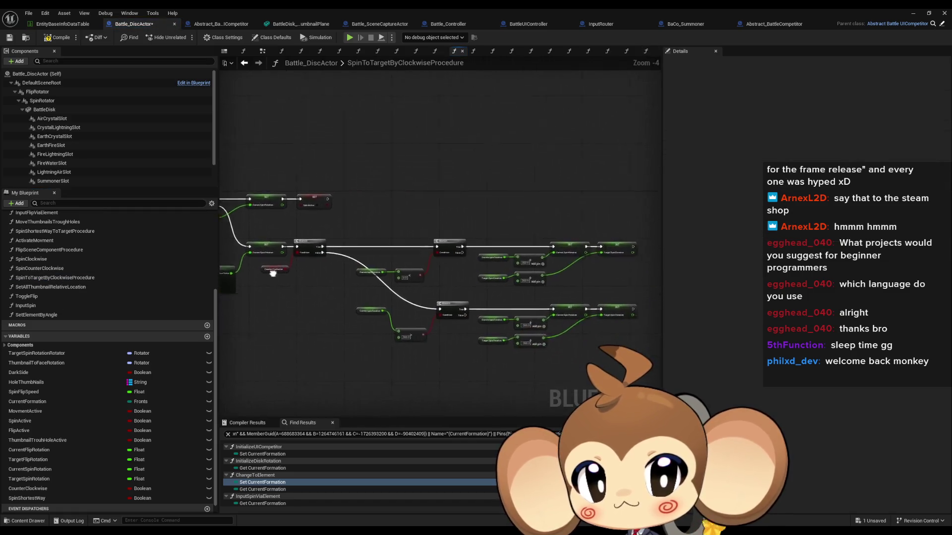
{"action": "double_click", "coordinate": [42, 268]}
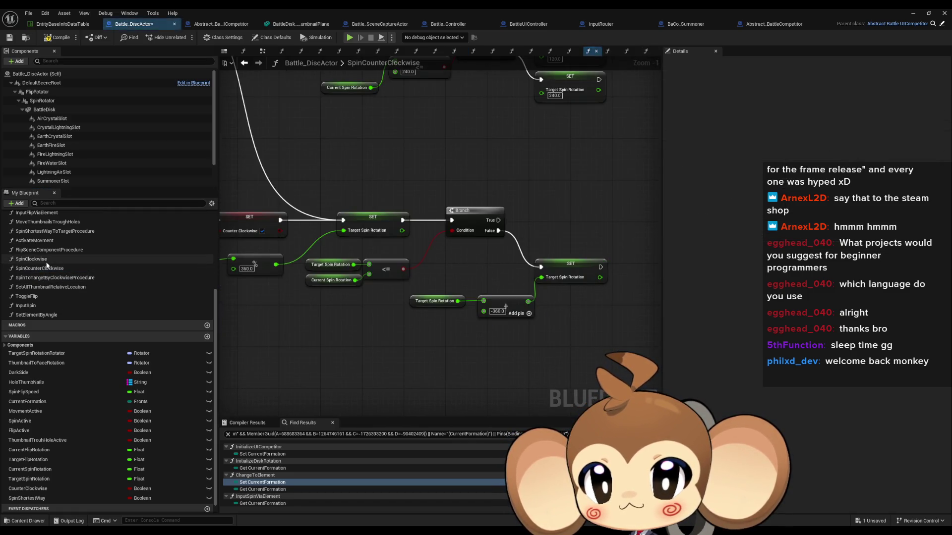
{"action": "left_click_drag", "start_coordinate": [39, 315], "coordinate": [409, 364]}
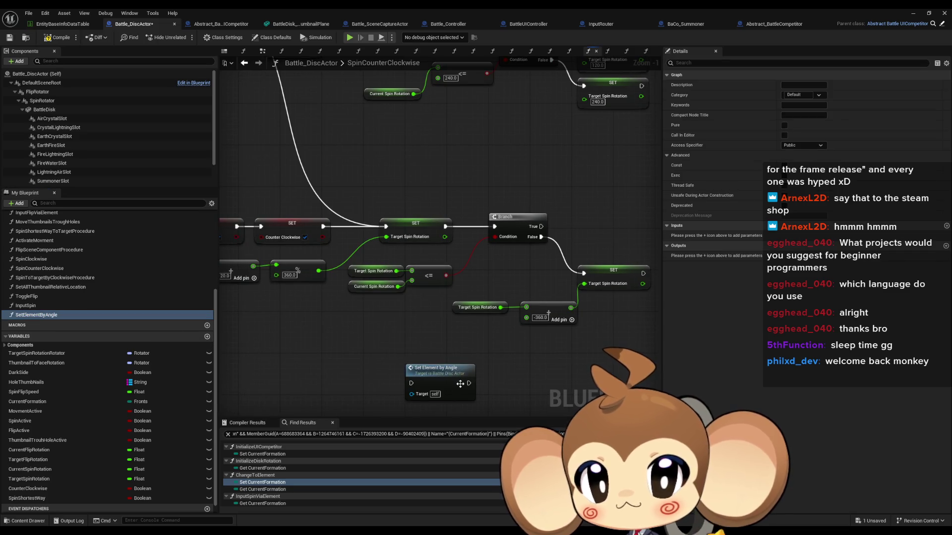
{"action": "mouse_move", "coordinate": [468, 382]}
{"action": "left_mouse_down"}
{"action": "mouse_move", "coordinate": [495, 228]}
{"action": "mouse_move", "coordinate": [416, 342]}
{"action": "mouse_move", "coordinate": [411, 383]}
{"action": "mouse_move", "coordinate": [620, 262]}
{"action": "left_mouse_up"}
{"action": "left_click", "coordinate": [463, 387]}
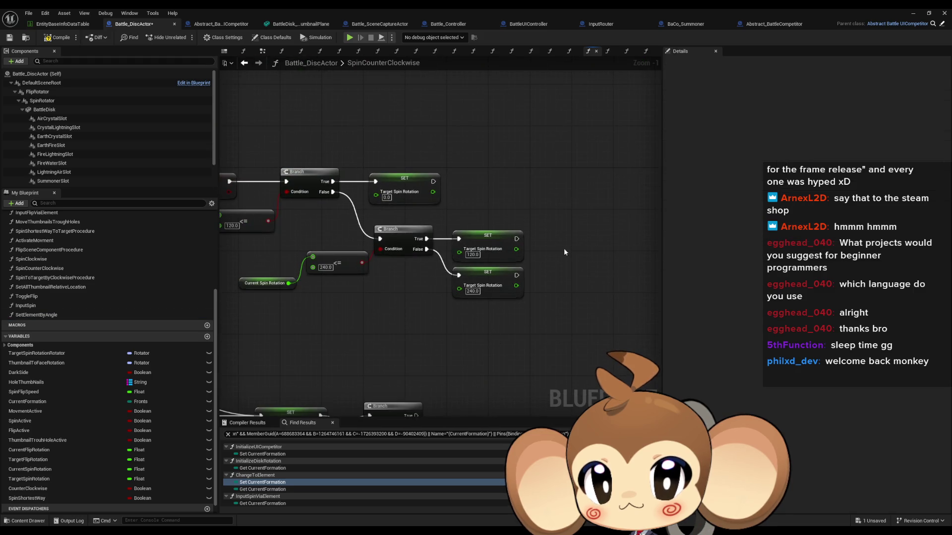
{"action": "mouse_move", "coordinate": [516, 275]}
{"action": "left_mouse_down"}
{"action": "mouse_move", "coordinate": [575, 257]}
{"action": "mouse_move", "coordinate": [567, 260]}
{"action": "left_mouse_up"}
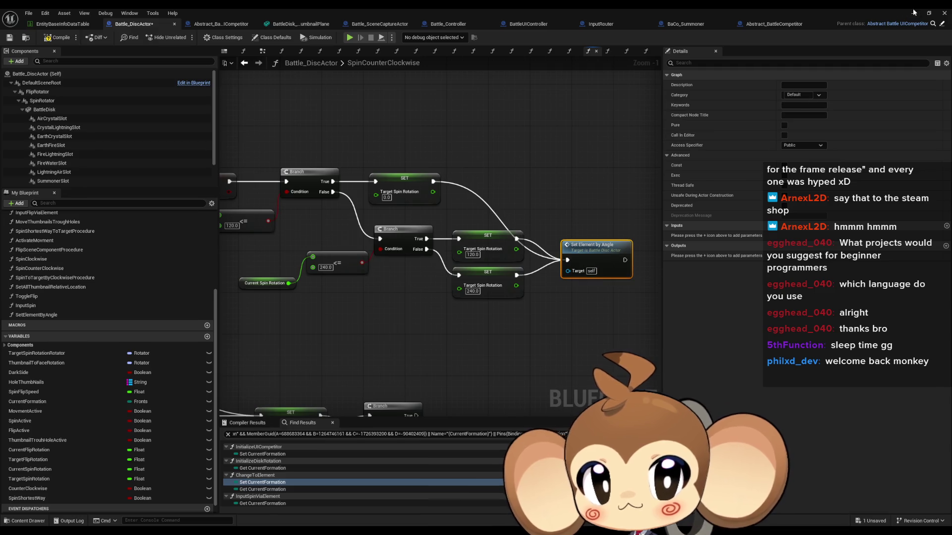
{"action": "key", "text": "alt+Tab"}
{"action": "left_click", "coordinate": [183, 38]}
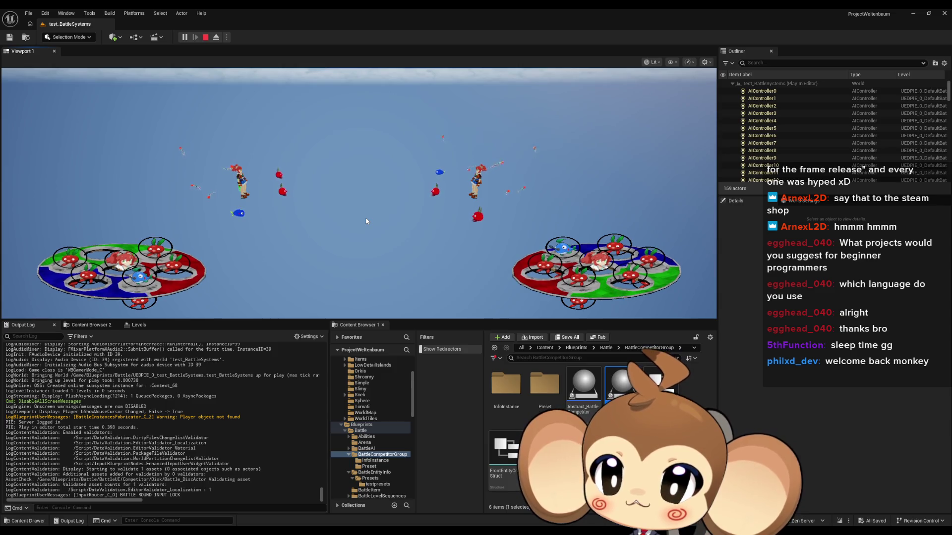
Clear the Output Log, watch the last/now formation prints during play, then stop the session.
{"action": "right_click", "coordinate": [167, 384]}
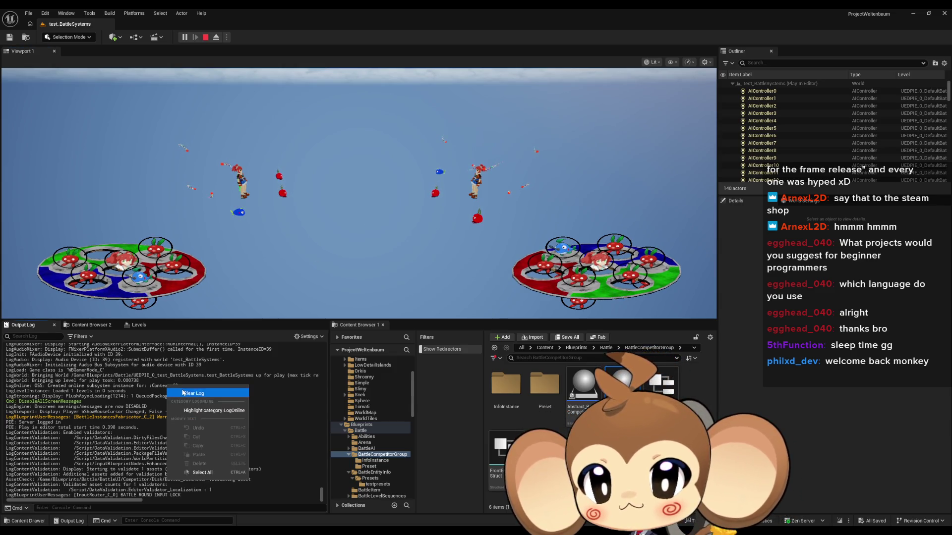
{"action": "left_click", "coordinate": [182, 392]}
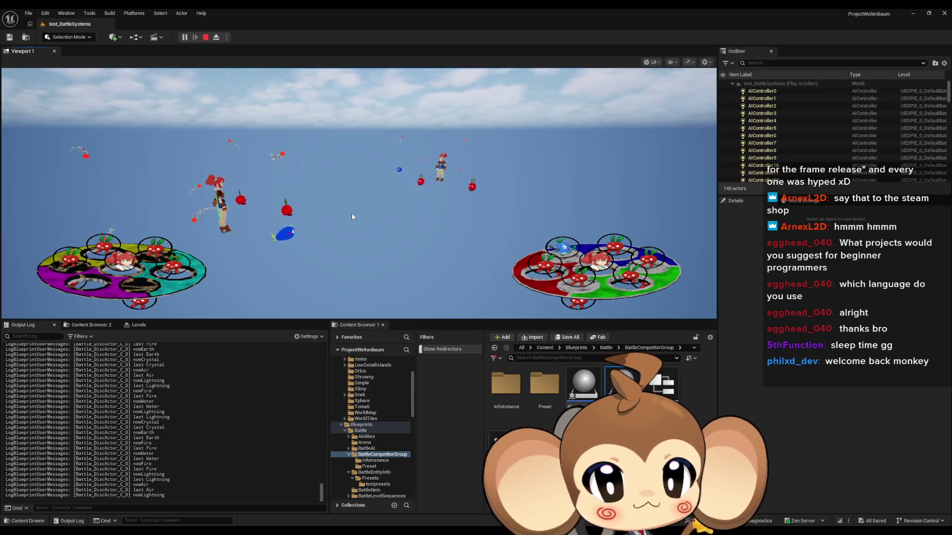
{"action": "left_click", "coordinate": [205, 38]}
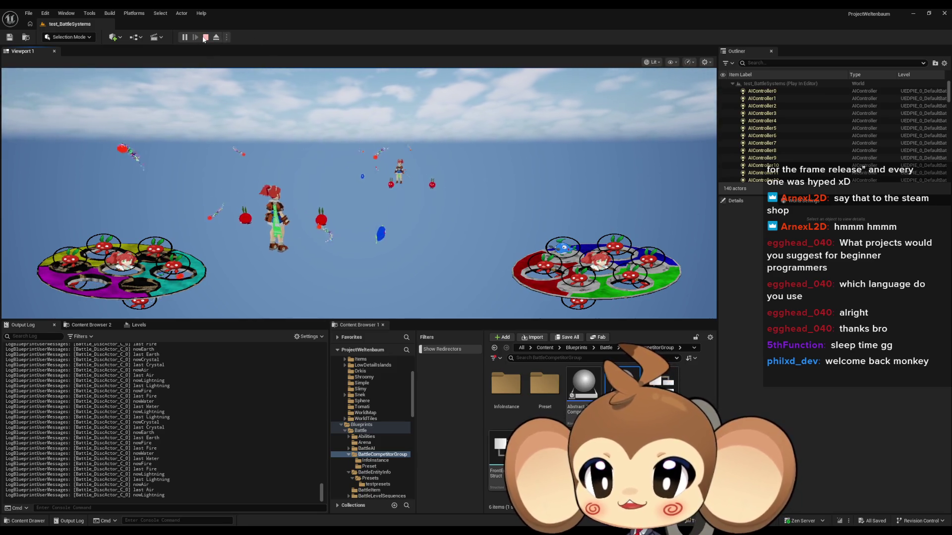
{"action": "left_click", "coordinate": [411, 504]}
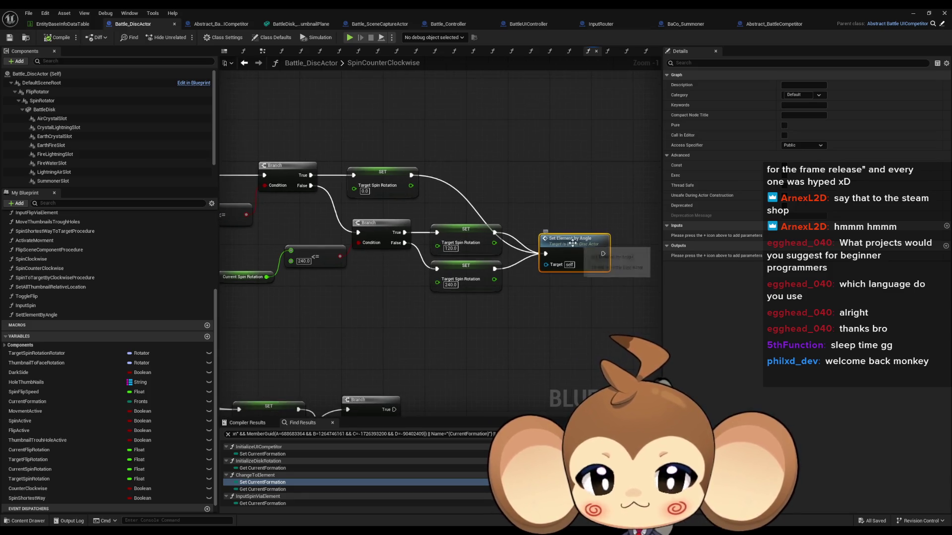
Group Set Element by Angle with the lower Branch, SET and Add nodes beside the upper SET.
{"action": "left_click_drag", "start_coordinate": [571, 249], "coordinate": [559, 264]}
{"action": "scroll", "coordinate": [559, 264], "scroll_direction": "down", "scroll_amount": 4}
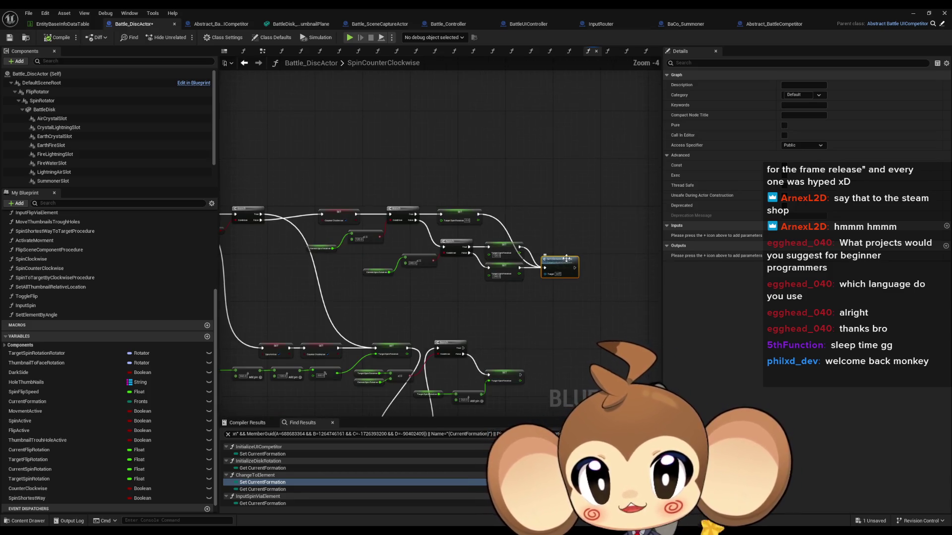
{"action": "scroll", "coordinate": [534, 322], "scroll_direction": "up", "scroll_amount": 2}
{"action": "mouse_move", "coordinate": [534, 322]}
{"action": "left_mouse_down"}
{"action": "mouse_move", "coordinate": [476, 213]}
{"action": "mouse_move", "coordinate": [426, 234]}
{"action": "mouse_move", "coordinate": [458, 303]}
{"action": "mouse_move", "coordinate": [521, 303]}
{"action": "left_mouse_up"}
{"action": "mouse_move", "coordinate": [421, 216]}
{"action": "left_mouse_down"}
{"action": "mouse_move", "coordinate": [416, 338]}
{"action": "mouse_move", "coordinate": [407, 219]}
{"action": "left_mouse_up"}
{"action": "left_click", "coordinate": [366, 339], "text": "ctrl"}
{"action": "left_click", "coordinate": [321, 251]}
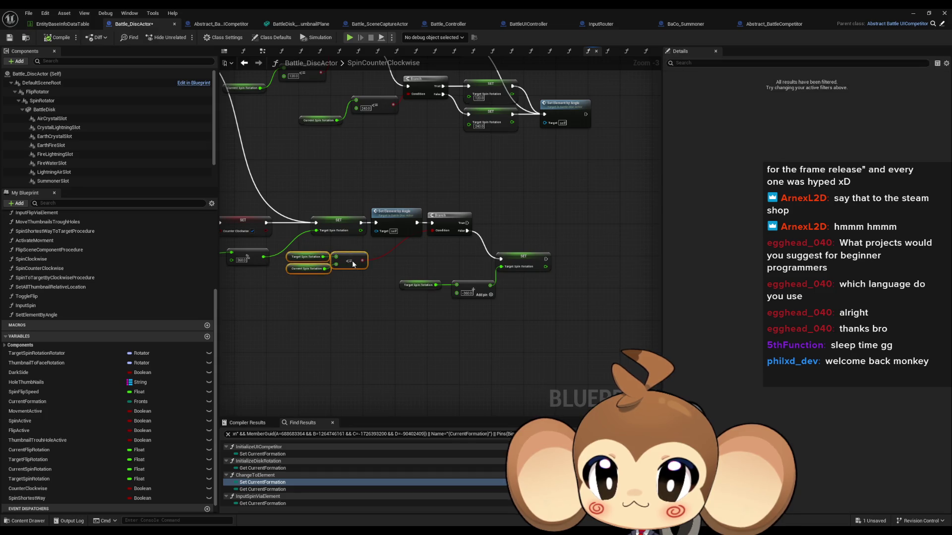
{"action": "left_click_drag", "start_coordinate": [352, 261], "coordinate": [501, 244]}
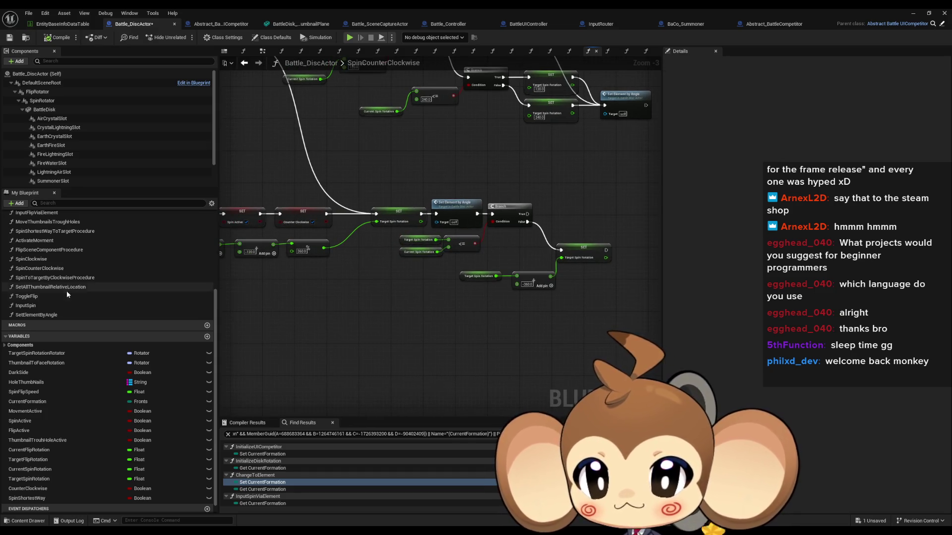
{"action": "scroll", "coordinate": [66, 291], "scroll_direction": "up", "scroll_amount": 1}
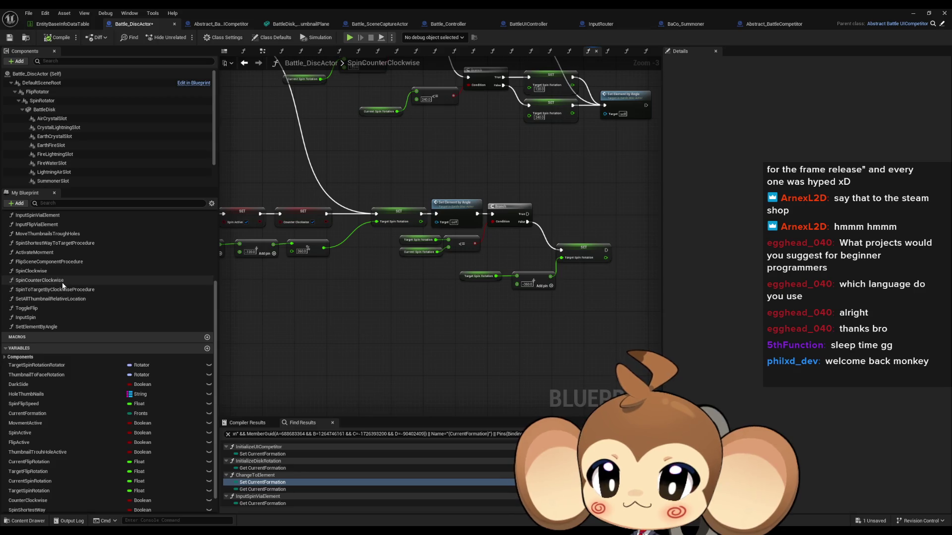
In SpinClockwise, place the Branch, SET, Add, Set Element by Angle and Spin Rotation compare nodes beside the SET.
{"action": "double_click", "coordinate": [31, 271]}
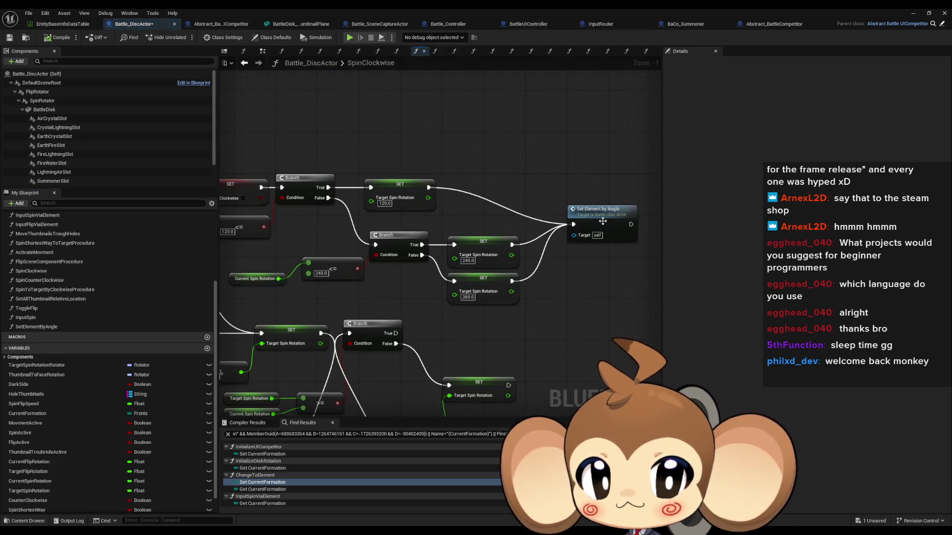
{"action": "mouse_move", "coordinate": [604, 220]}
{"action": "left_mouse_down"}
{"action": "mouse_move", "coordinate": [580, 273]}
{"action": "mouse_move", "coordinate": [614, 277]}
{"action": "left_mouse_up"}
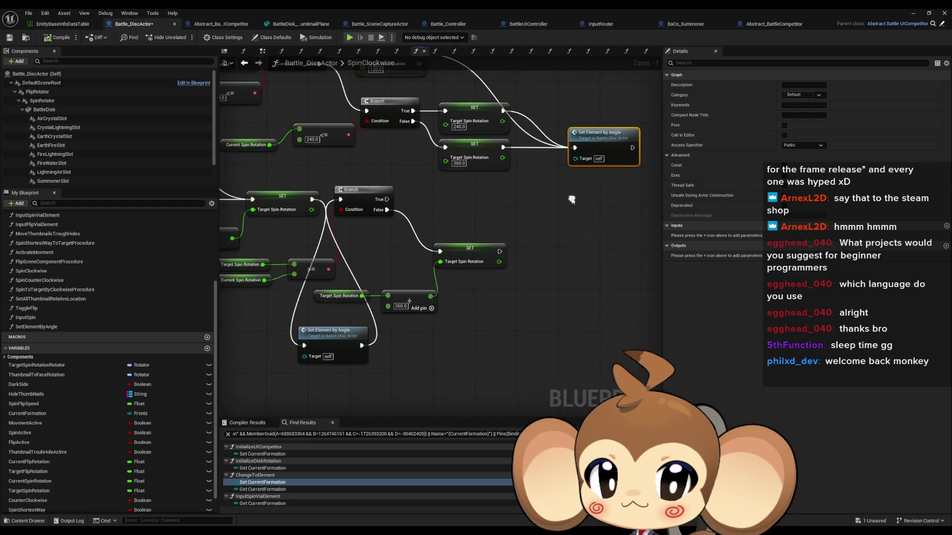
{"action": "left_click", "coordinate": [445, 208]}
{"action": "left_click_drag", "start_coordinate": [444, 207], "coordinate": [543, 301]}
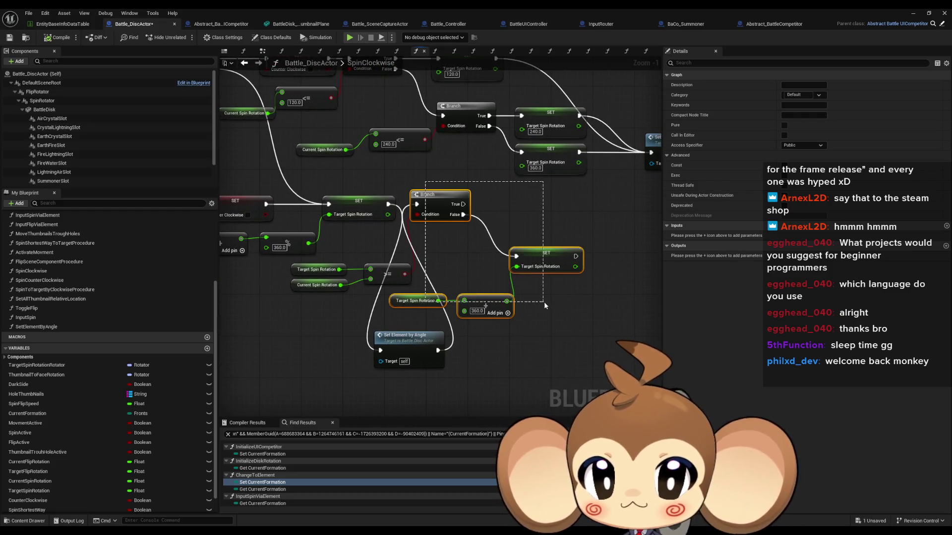
{"action": "left_click_drag", "start_coordinate": [417, 257], "coordinate": [287, 295]}
{"action": "left_click_drag", "start_coordinate": [438, 198], "coordinate": [490, 333]}
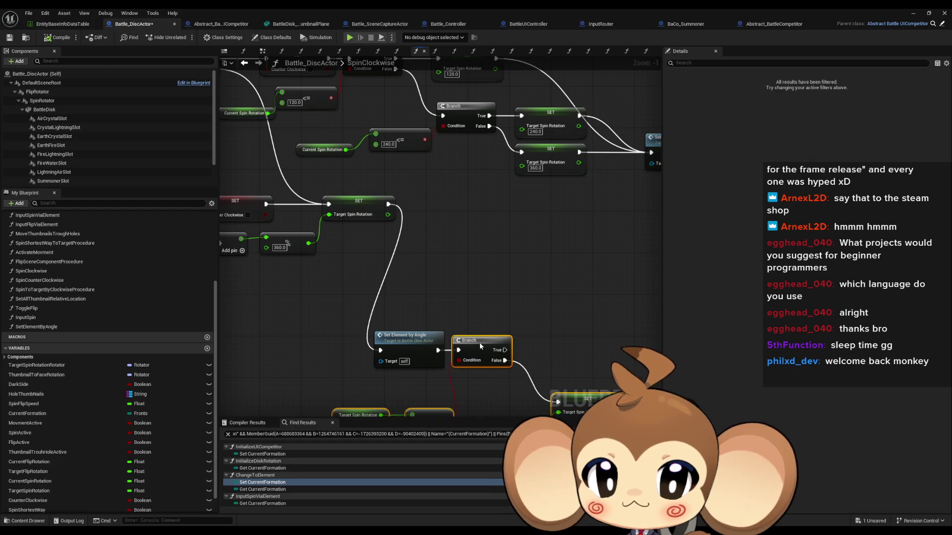
{"action": "left_click", "coordinate": [430, 337], "text": "ctrl"}
{"action": "mouse_move", "coordinate": [430, 337]}
{"action": "left_mouse_down"}
{"action": "mouse_move", "coordinate": [449, 233]}
{"action": "mouse_move", "coordinate": [441, 198]}
{"action": "left_mouse_up"}
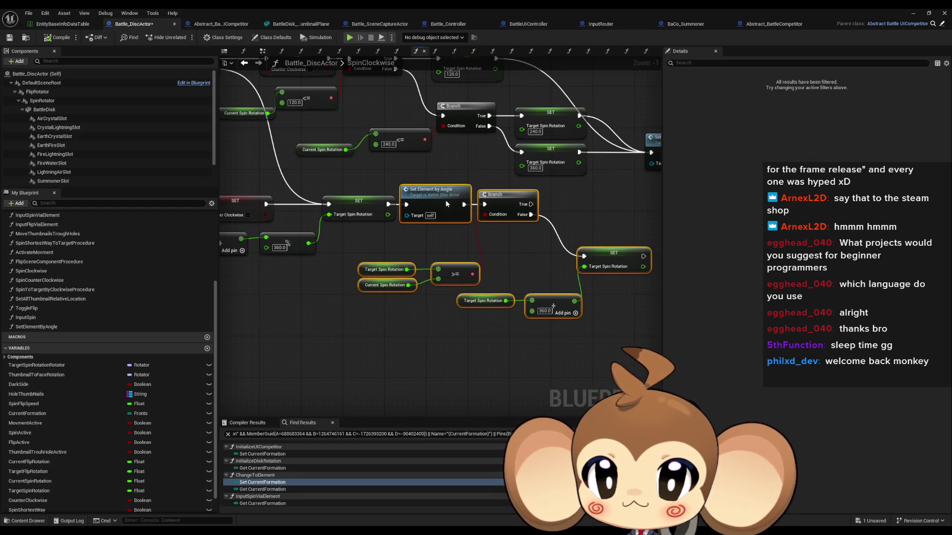
{"action": "mouse_move", "coordinate": [352, 258]}
{"action": "left_mouse_down"}
{"action": "mouse_move", "coordinate": [462, 281]}
{"action": "mouse_move", "coordinate": [451, 249]}
{"action": "left_mouse_up"}
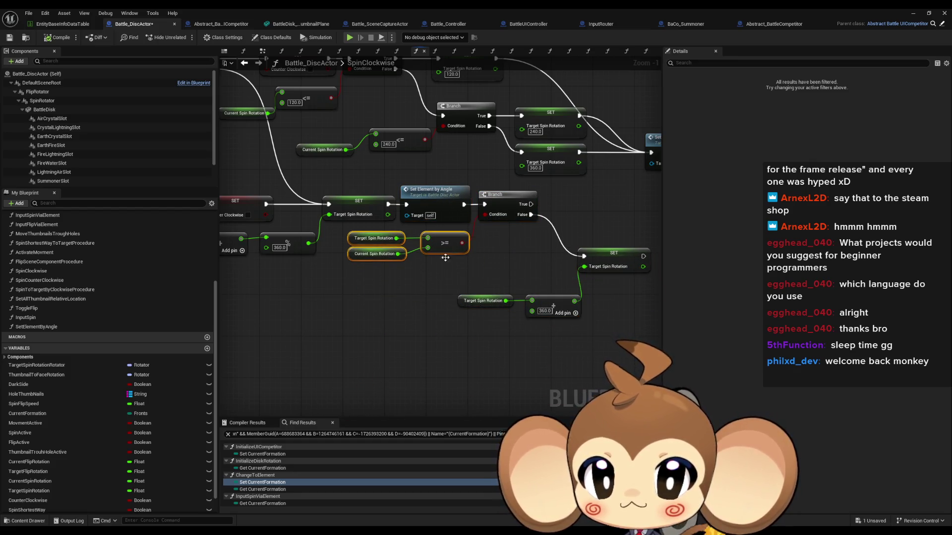
{"action": "left_click", "coordinate": [480, 276]}
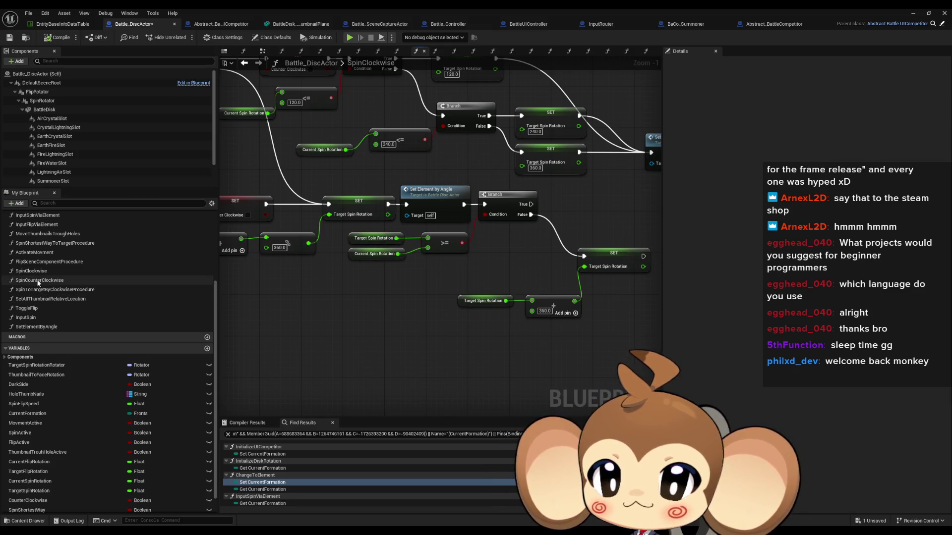
Open the FlipSceneComponentProcedure function graph.
{"action": "scroll", "coordinate": [74, 285], "scroll_direction": "up", "scroll_amount": 1}
{"action": "left_click", "coordinate": [61, 276]}
{"action": "double_click", "coordinate": [62, 275]}
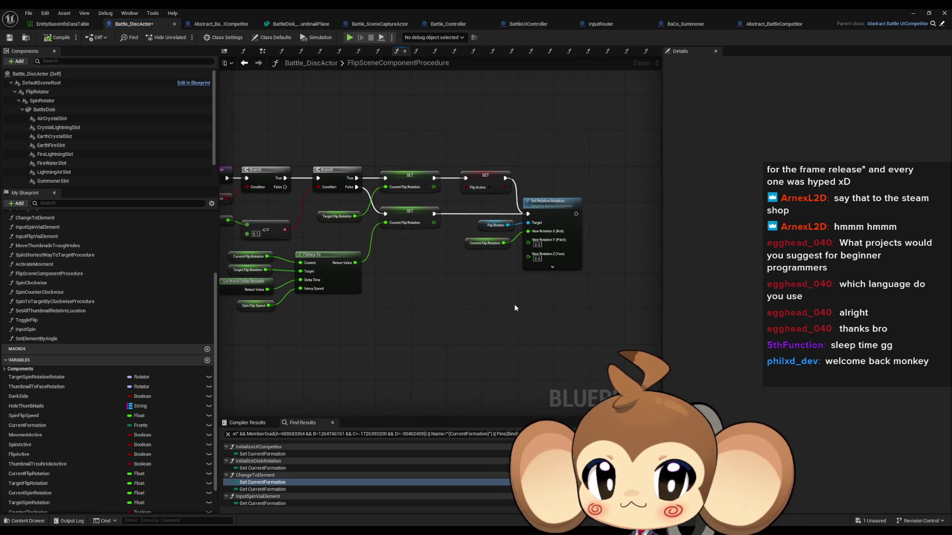
From InputRouter, enter Toggle Flip, align Set Element by Angle with the lower Change Flip, and open SetElementByAngle.
{"action": "scroll", "coordinate": [67, 301], "scroll_direction": "up", "scroll_amount": 2}
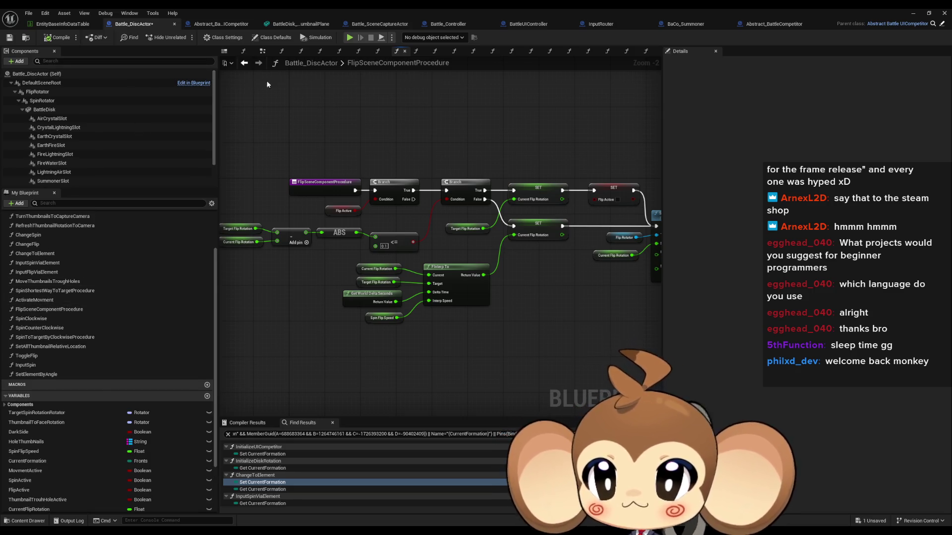
{"action": "left_click", "coordinate": [602, 25]}
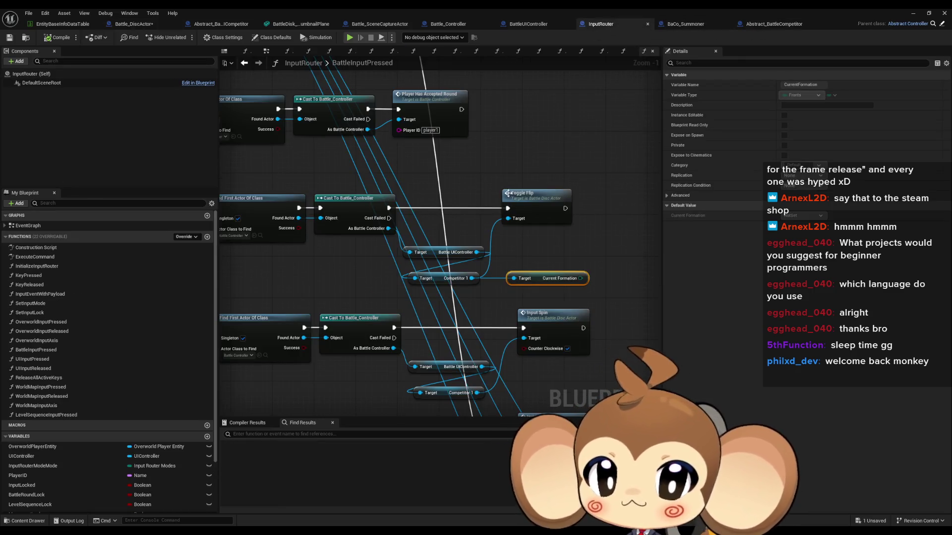
{"action": "scroll", "coordinate": [600, 159], "scroll_direction": "down", "scroll_amount": 3}
{"action": "scroll", "coordinate": [560, 179], "scroll_direction": "up", "scroll_amount": 3}
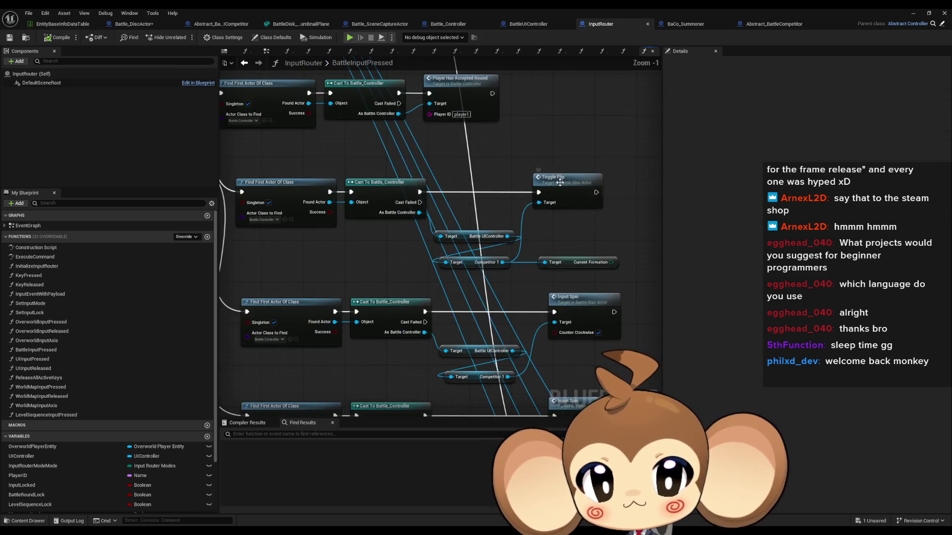
{"action": "double_click", "coordinate": [555, 204]}
{"action": "left_click_drag", "start_coordinate": [550, 233], "coordinate": [538, 262]}
{"action": "left_click", "coordinate": [540, 230]}
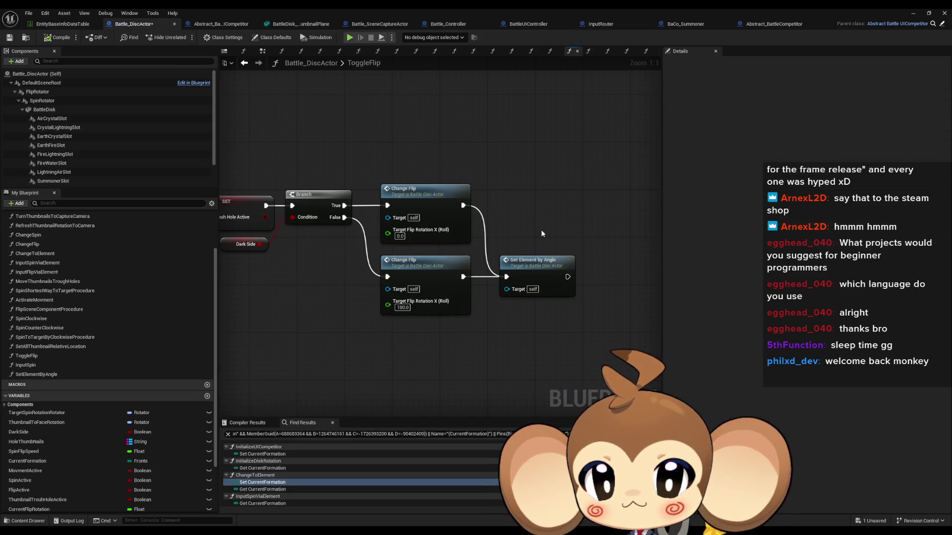
{"action": "double_click", "coordinate": [532, 263]}
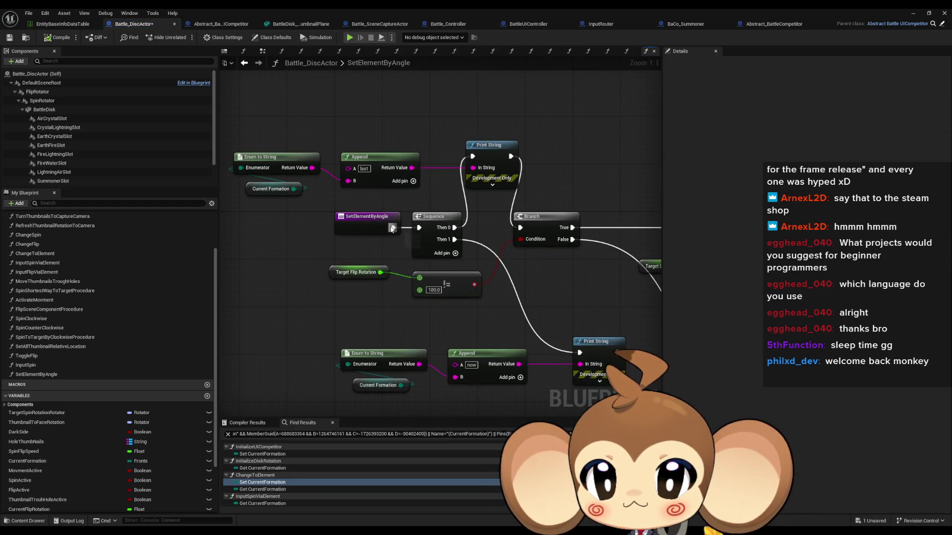
Route the entry exec into the Branch and delete both debug print chains and the Sequence.
{"action": "left_click_drag", "start_coordinate": [453, 228], "coordinate": [520, 229]}
{"action": "left_click_drag", "start_coordinate": [315, 159], "coordinate": [520, 195]}
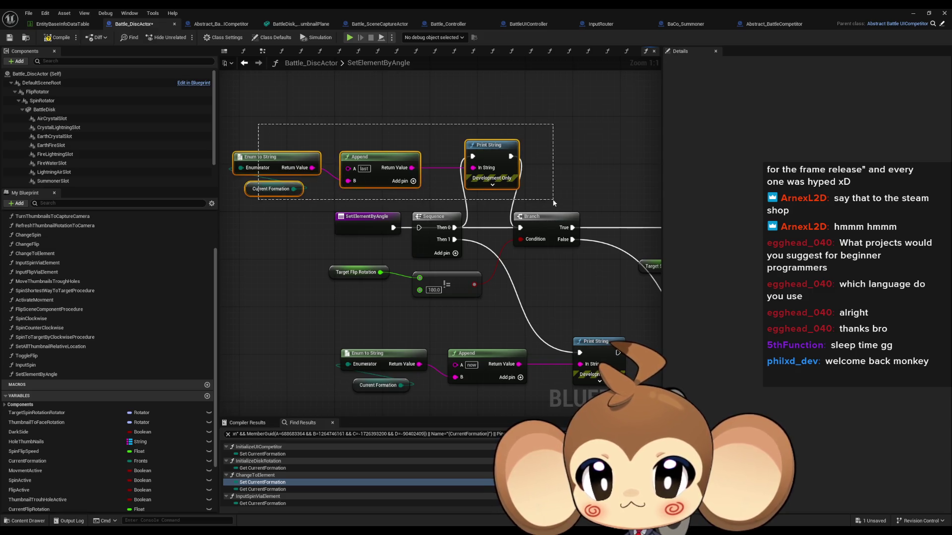
{"action": "key", "text": "Delete"}
{"action": "left_click", "coordinate": [434, 217]}
{"action": "key", "text": "Delete"}
{"action": "left_click_drag", "start_coordinate": [303, 235], "coordinate": [534, 321]}
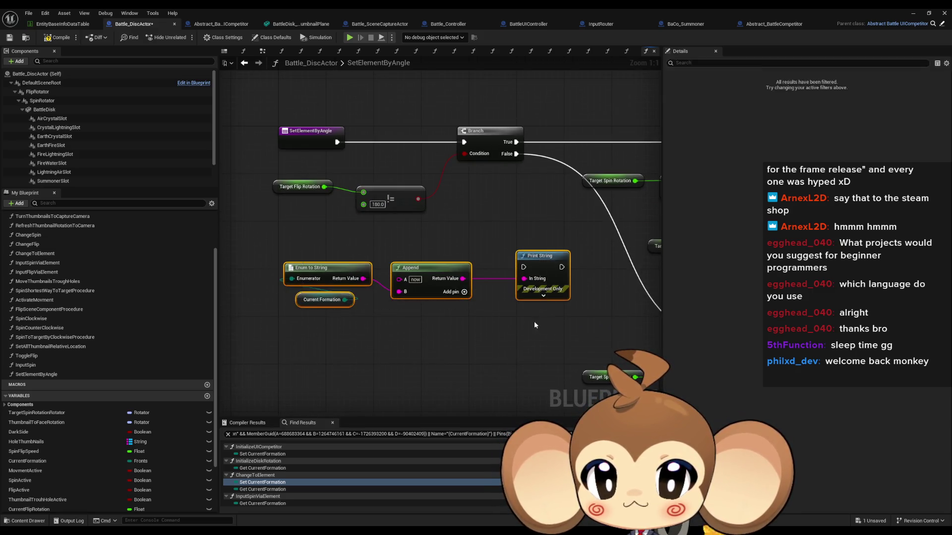
{"action": "key", "text": "Delete"}
Check the remaining Set Current Formation nodes and save the Battle_DiscActor blueprint.
{"action": "scroll", "coordinate": [513, 306], "scroll_direction": "down", "scroll_amount": 4}
{"action": "left_click_drag", "start_coordinate": [372, 238], "coordinate": [437, 258]}
{"action": "left_click", "coordinate": [459, 298]}
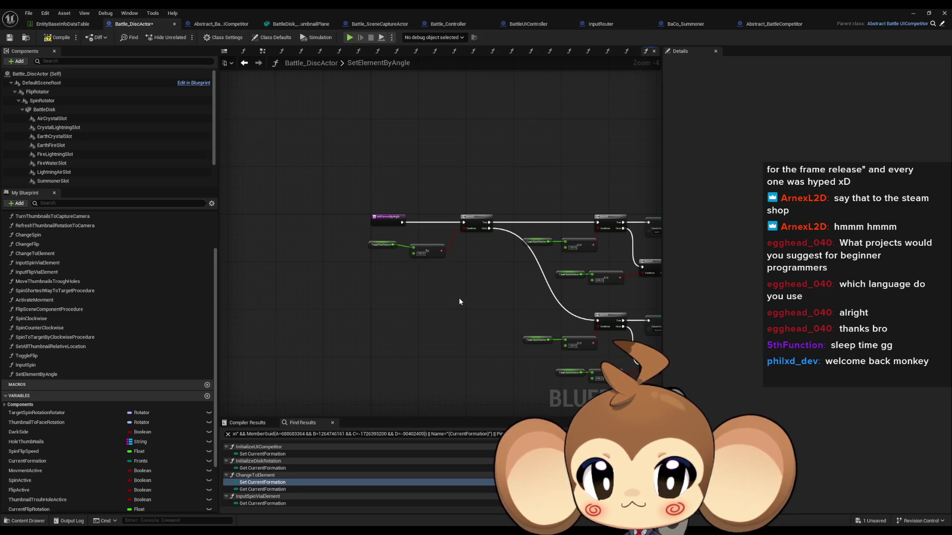
{"action": "left_click_drag", "start_coordinate": [459, 297], "coordinate": [248, 283]}
{"action": "key", "text": "ctrl+s"}
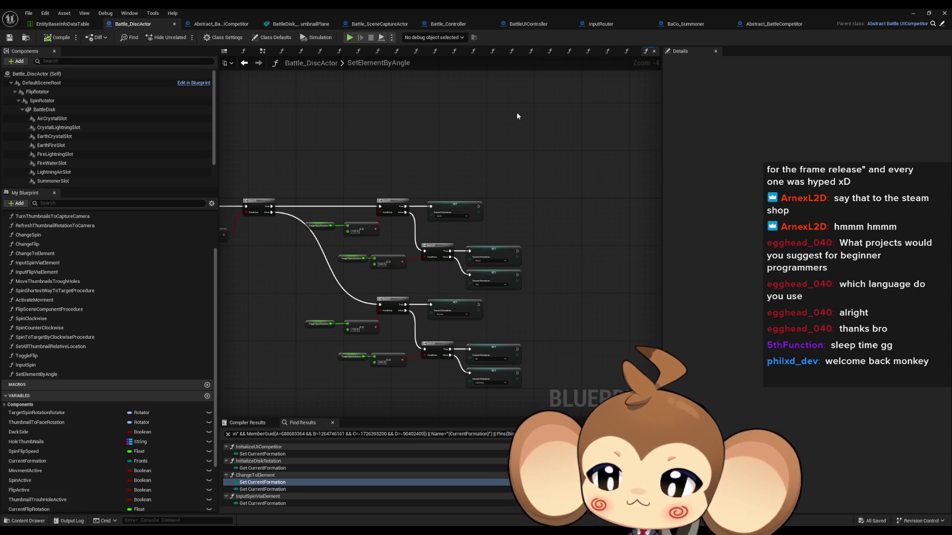
Review ChangeToElement's Change Flip and Change Spin nodes, then switch to BaCo_Summoner's UpdateFront.
{"action": "scroll", "coordinate": [72, 281], "scroll_direction": "up", "scroll_amount": 2}
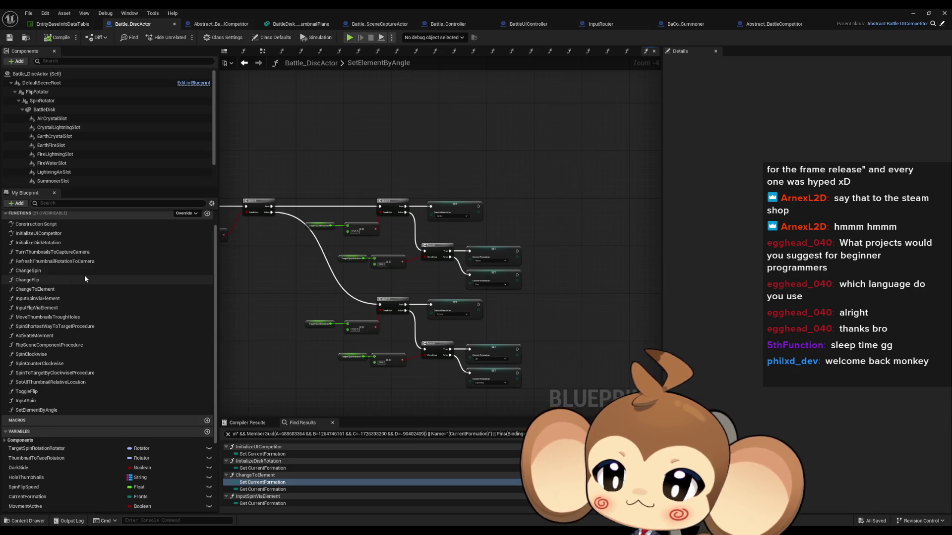
{"action": "double_click", "coordinate": [57, 288]}
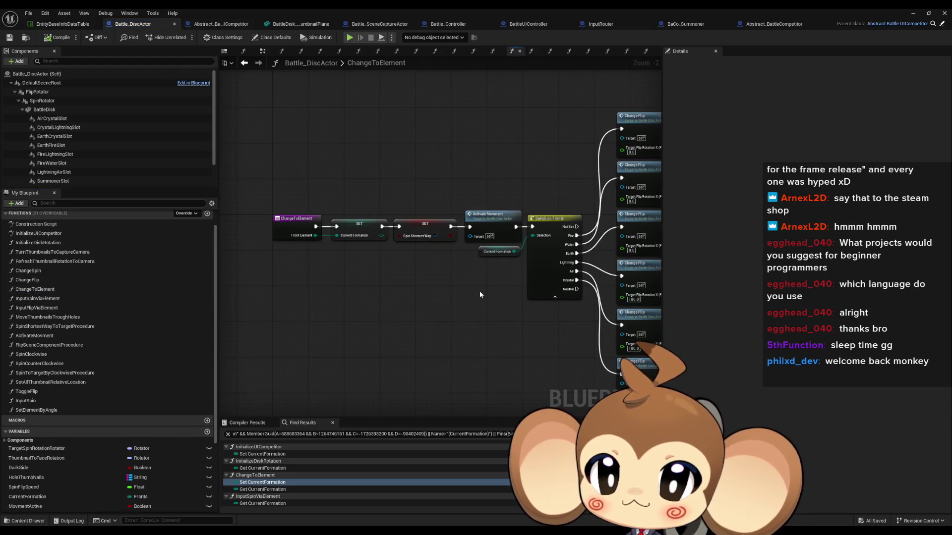
{"action": "mouse_move", "coordinate": [474, 301]}
{"action": "left_mouse_down"}
{"action": "mouse_move", "coordinate": [429, 300]}
{"action": "mouse_move", "coordinate": [432, 268]}
{"action": "mouse_move", "coordinate": [379, 276]}
{"action": "left_mouse_up"}
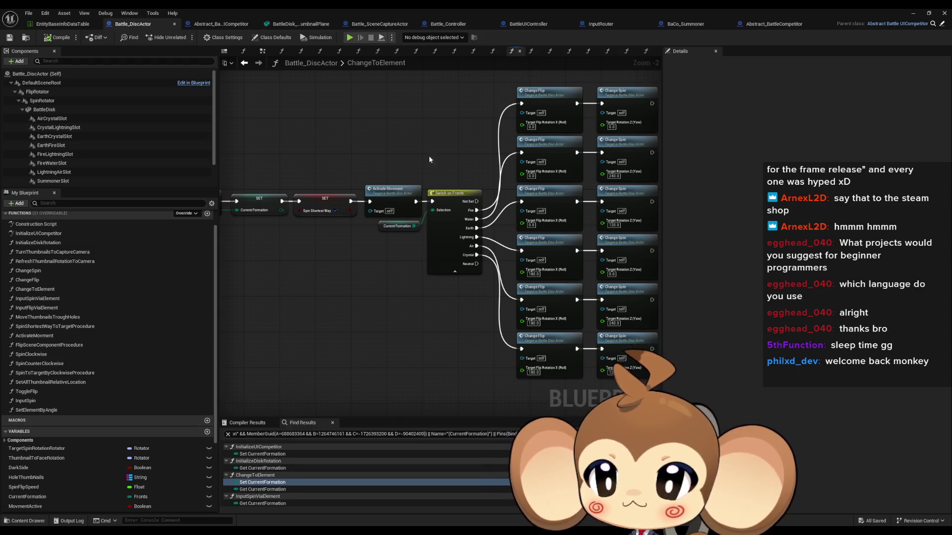
{"action": "left_click", "coordinate": [686, 27]}
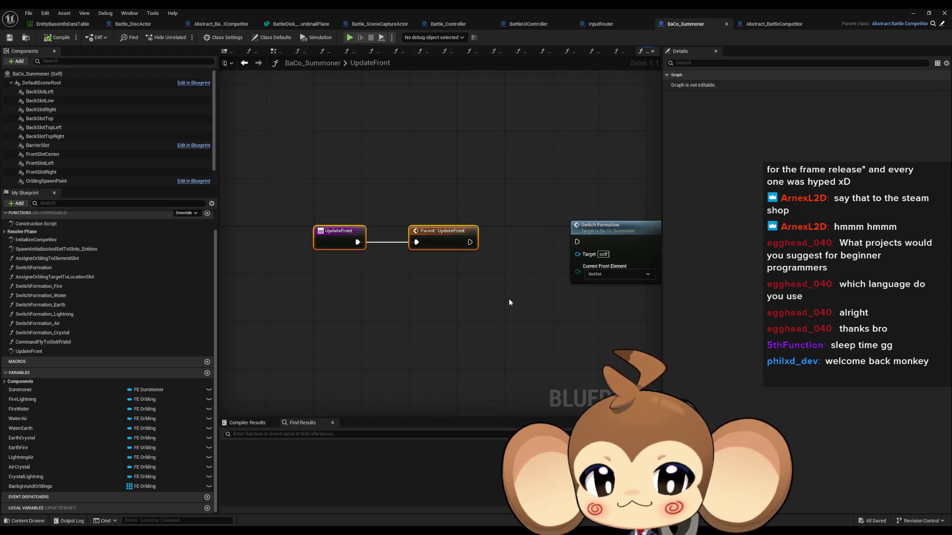
In BattleUIController, review the Create Battle UI Widget, SET and Add to Viewport initialization nodes.
{"action": "left_click", "coordinate": [551, 121]}
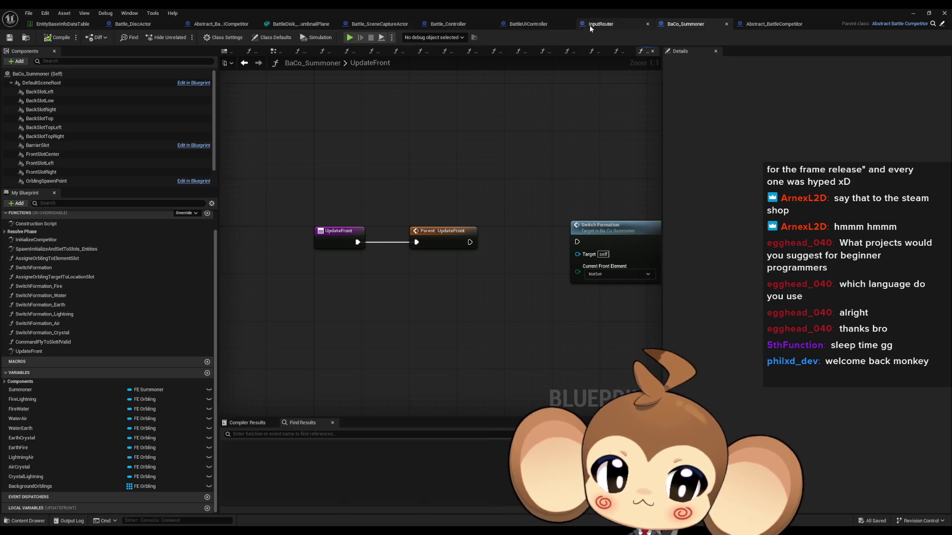
{"action": "left_click", "coordinate": [523, 28]}
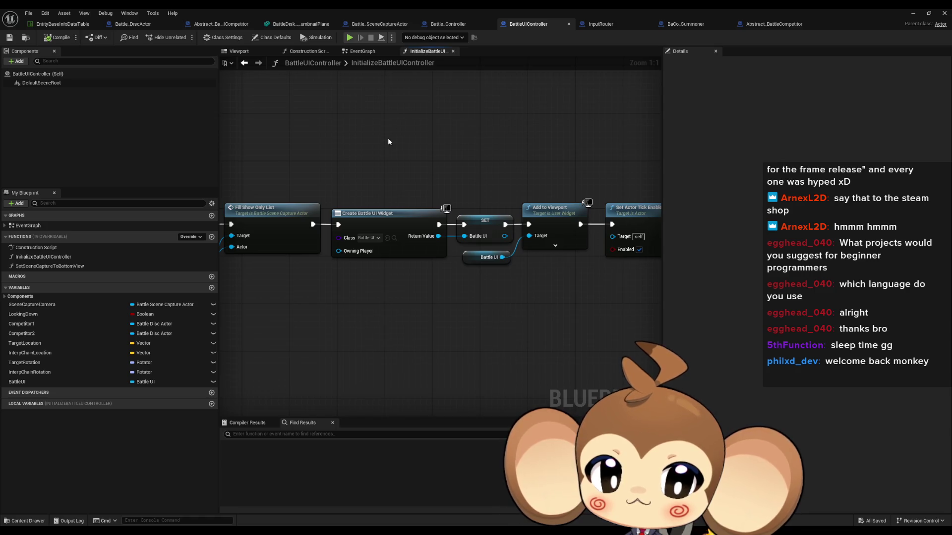
{"action": "scroll", "coordinate": [390, 144], "scroll_direction": "down", "scroll_amount": 1}
{"action": "scroll", "coordinate": [539, 165], "scroll_direction": "up", "scroll_amount": 5}
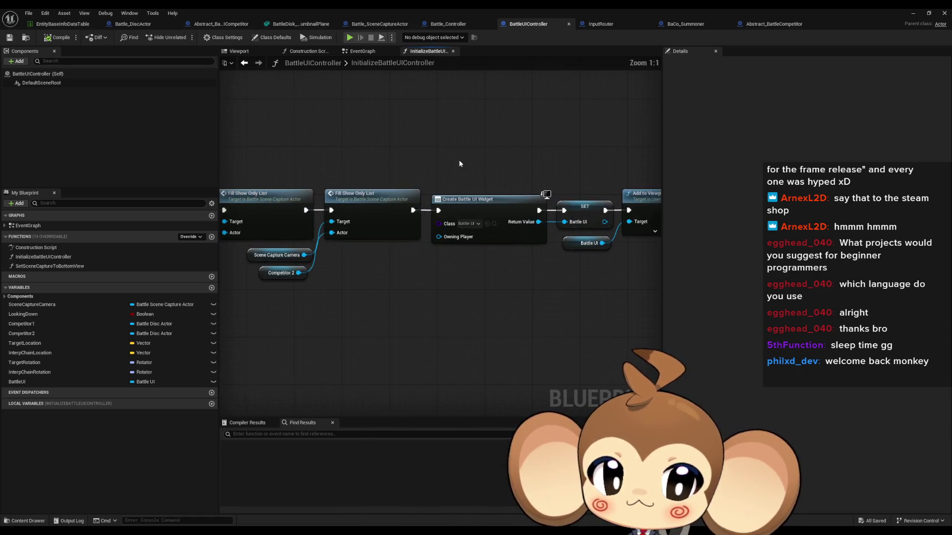
{"action": "left_click_drag", "start_coordinate": [572, 198], "coordinate": [471, 186]}
{"action": "left_click", "coordinate": [545, 192]}
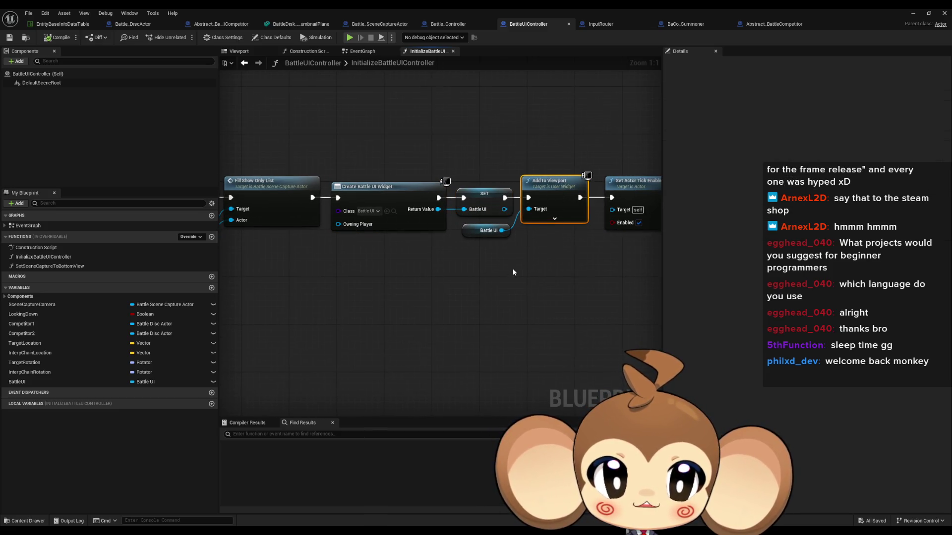
{"action": "mouse_move", "coordinate": [359, 155]}
{"action": "left_mouse_down"}
{"action": "mouse_move", "coordinate": [478, 212]}
{"action": "mouse_move", "coordinate": [493, 199]}
{"action": "left_mouse_up"}
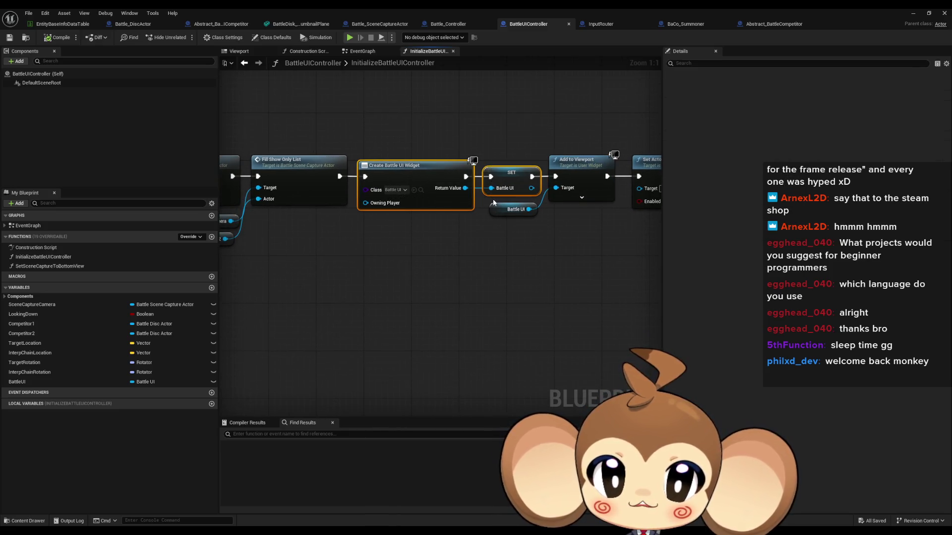
{"action": "left_click", "coordinate": [475, 253]}
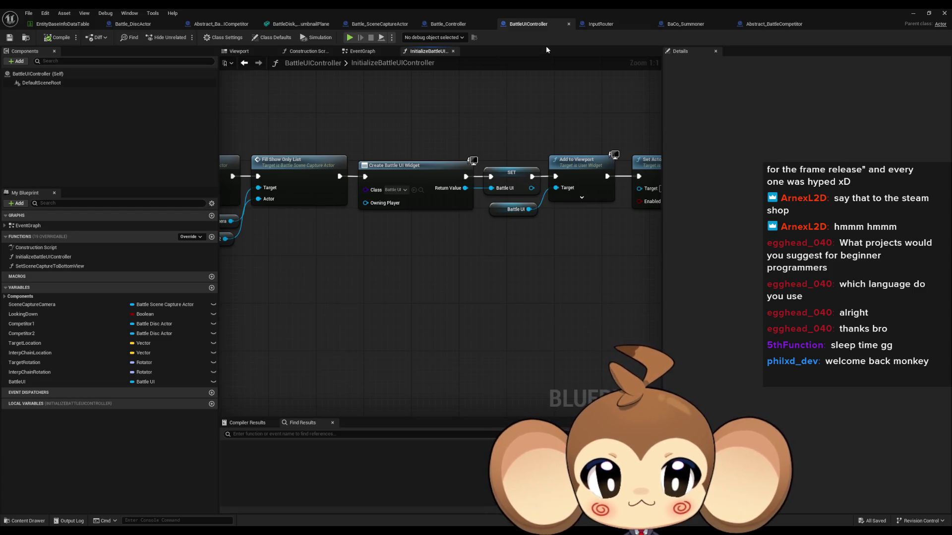
{"action": "scroll", "coordinate": [485, 149], "scroll_direction": "down", "scroll_amount": 2}
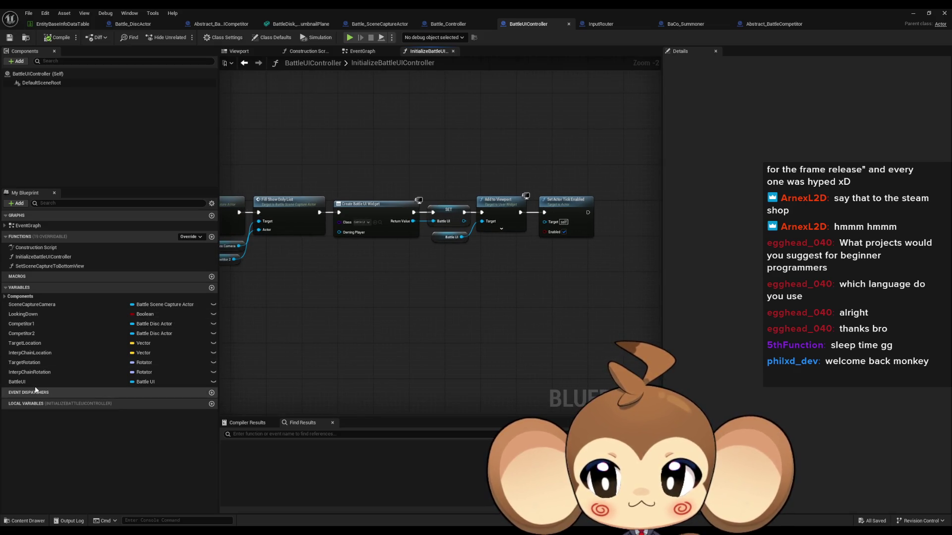
Find all references to the BattleUI variable by class member and pan through them.
{"action": "right_click", "coordinate": [53, 383]}
{"action": "mouse_move", "coordinate": [94, 410]}
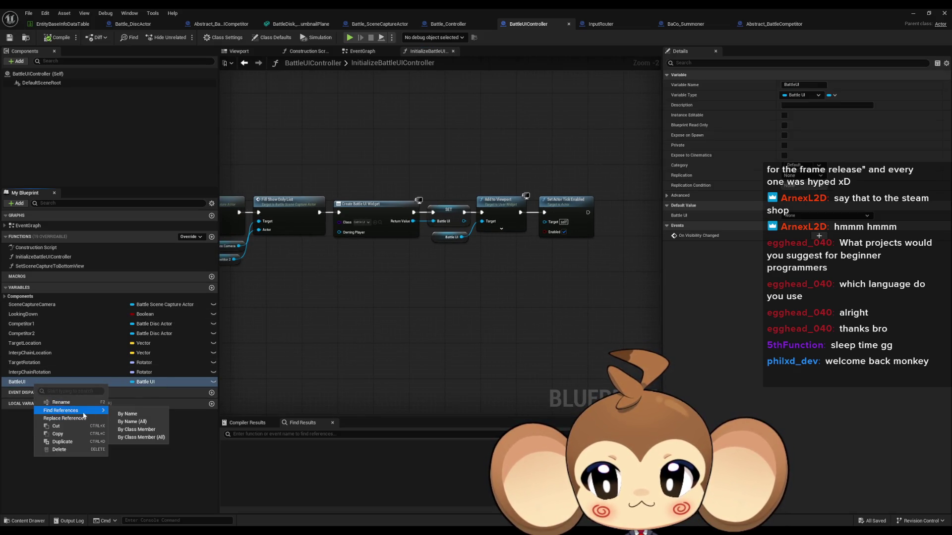
{"action": "left_click", "coordinate": [128, 430]}
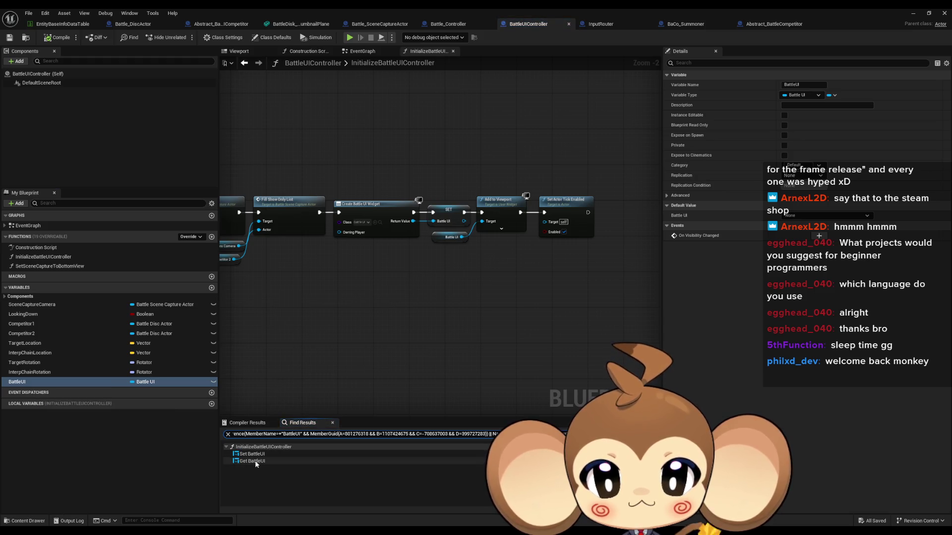
{"action": "left_click_drag", "start_coordinate": [330, 320], "coordinate": [387, 322]}
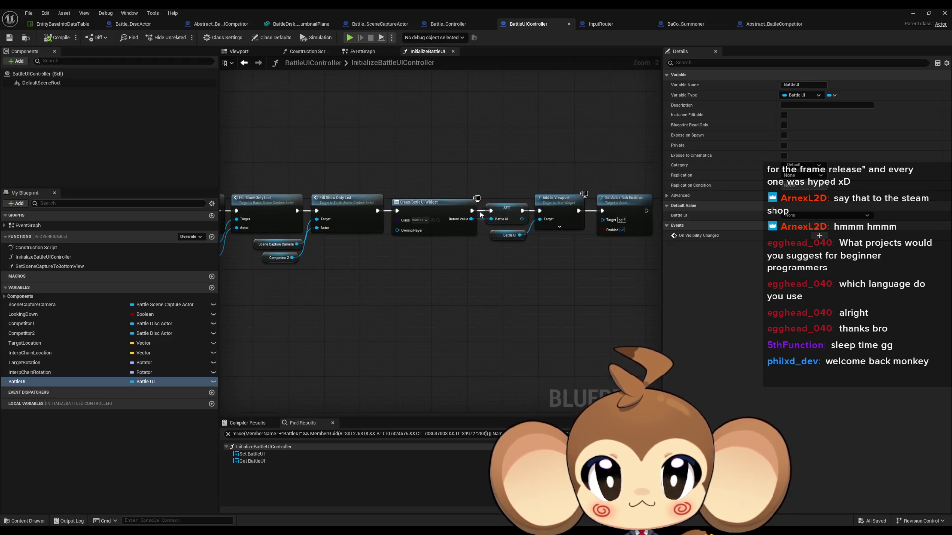
{"action": "left_click_drag", "start_coordinate": [481, 211], "coordinate": [444, 219]}
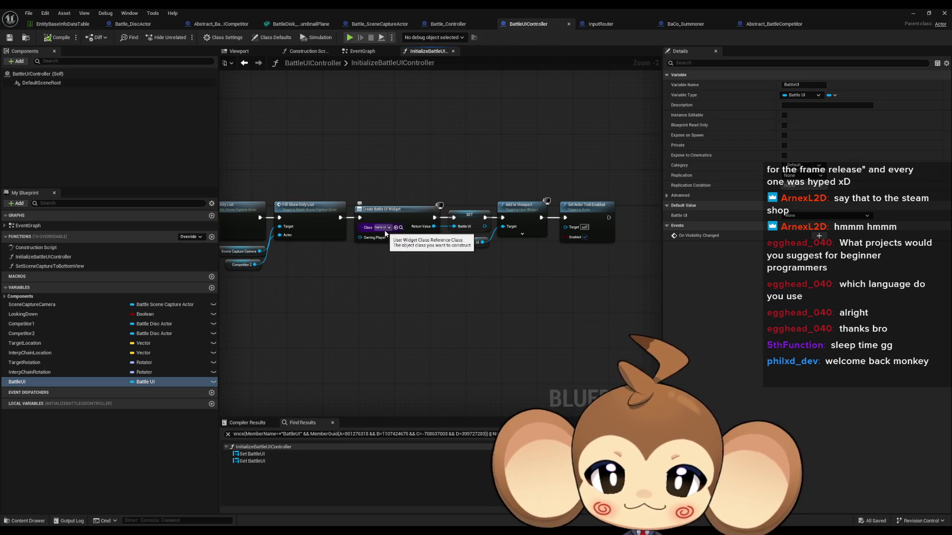
{"action": "left_click_drag", "start_coordinate": [480, 129], "coordinate": [721, 137]}
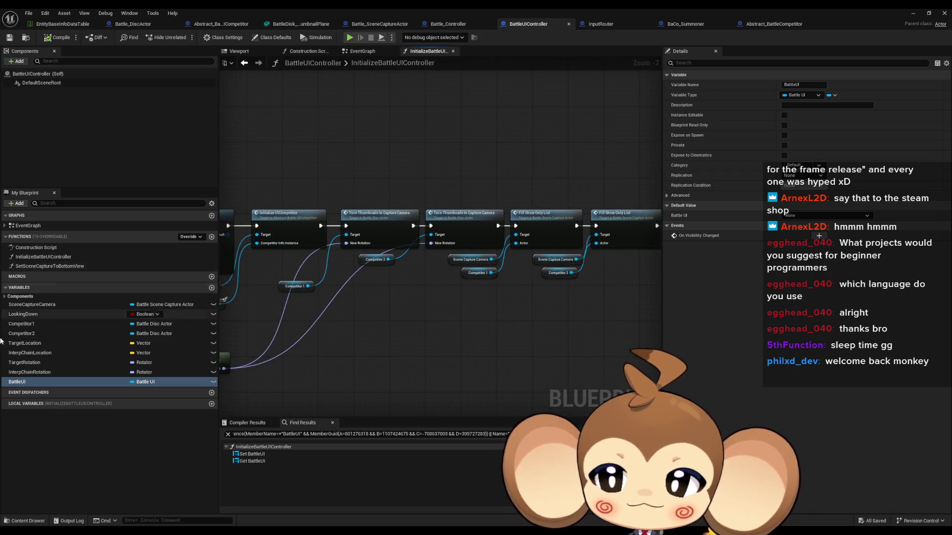
{"action": "double_click", "coordinate": [43, 257]}
{"action": "scroll", "coordinate": [353, 258], "scroll_direction": "up", "scroll_amount": 5}
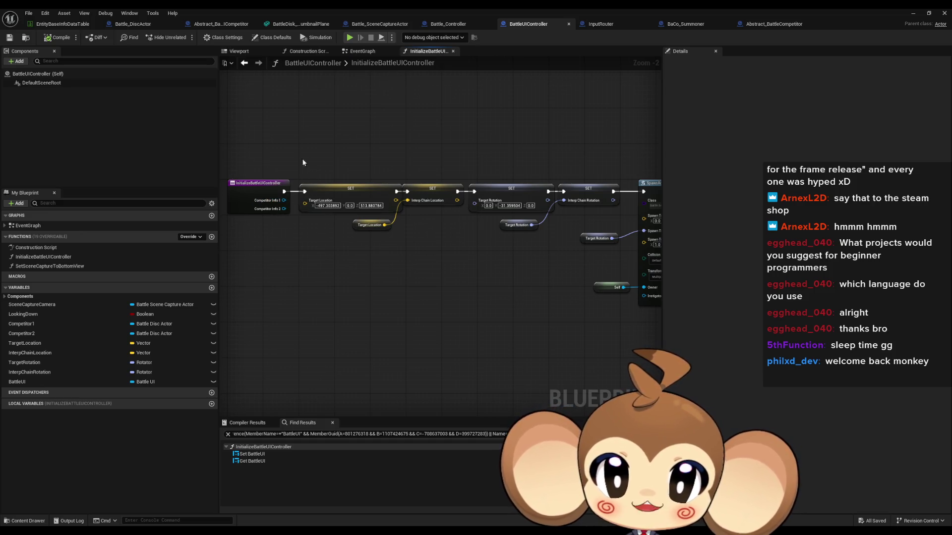
{"action": "left_click", "coordinate": [457, 23]}
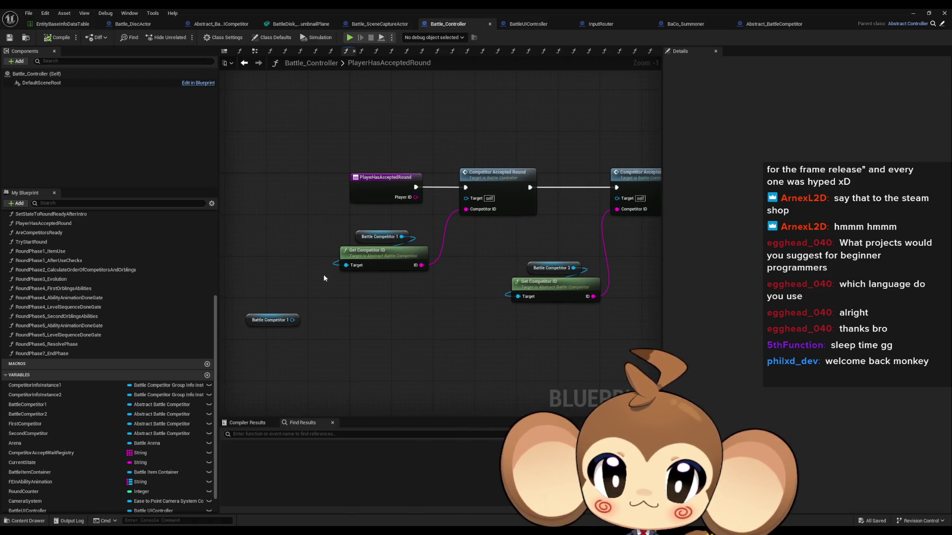
Delete the unused lone Battle Competitor 1 getter node.
{"action": "mouse_move", "coordinate": [237, 307]}
{"action": "left_mouse_down"}
{"action": "mouse_move", "coordinate": [311, 340]}
{"action": "mouse_move", "coordinate": [448, 311]}
{"action": "mouse_move", "coordinate": [385, 290]}
{"action": "mouse_move", "coordinate": [422, 293]}
{"action": "left_mouse_up"}
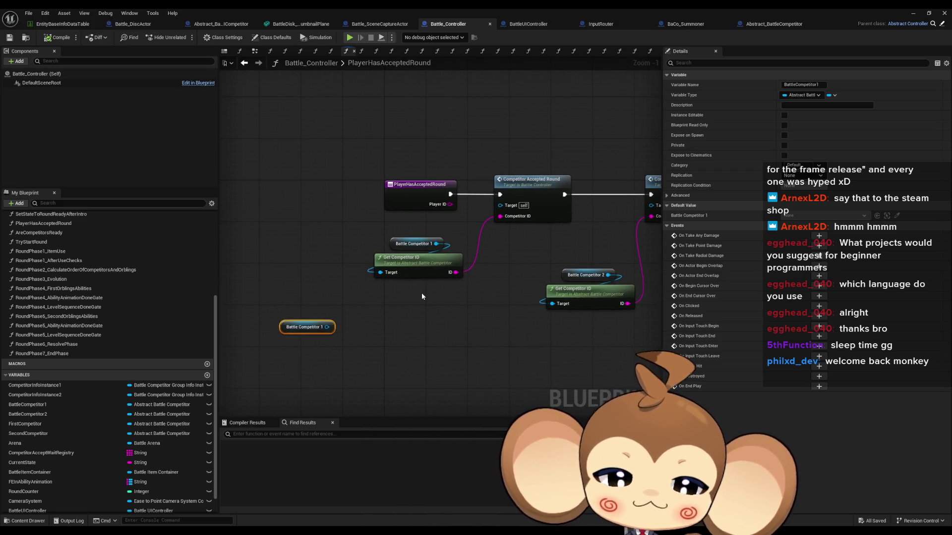
{"action": "key", "text": "Delete"}
{"action": "scroll", "coordinate": [70, 245], "scroll_direction": "up", "scroll_amount": 5}
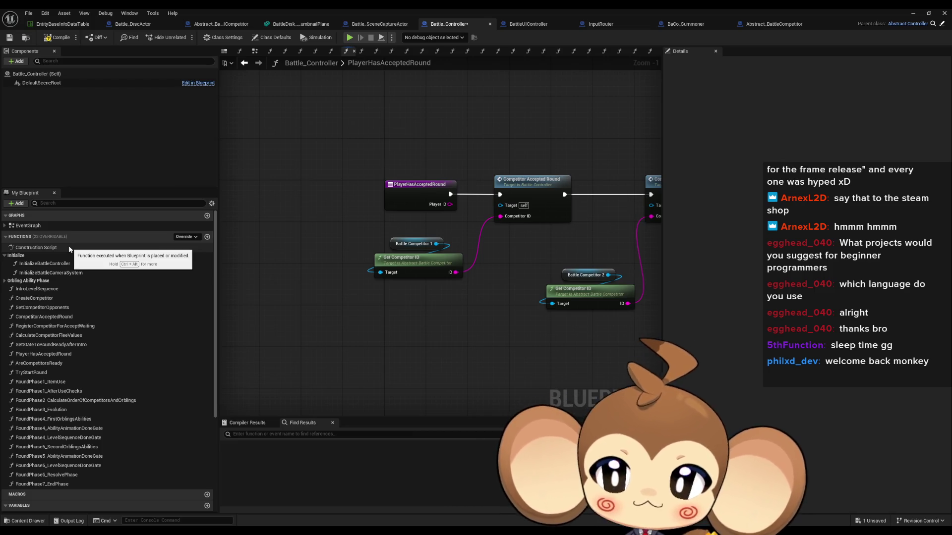
Open the InitializeBattleController function graph and select its Initialize Battle UIController node.
{"action": "left_click", "coordinate": [41, 264]}
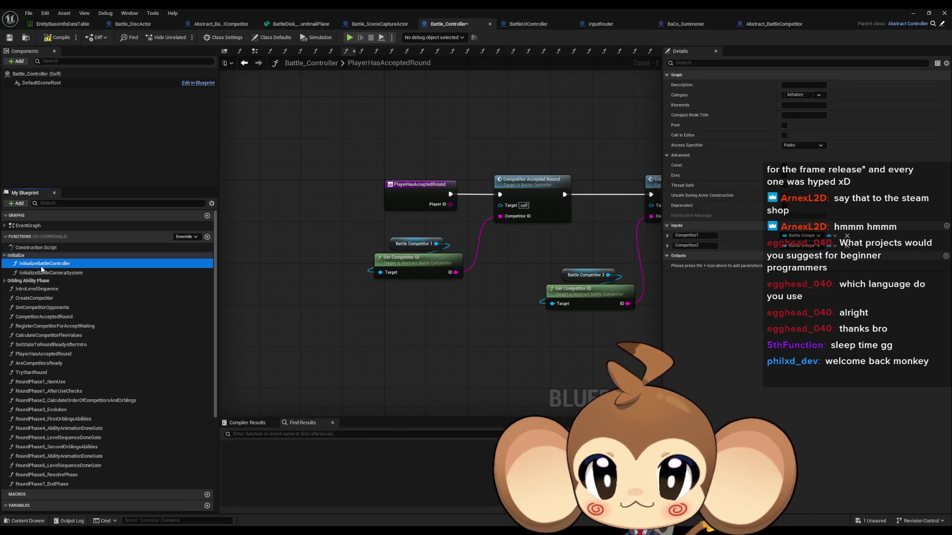
{"action": "double_click", "coordinate": [41, 265]}
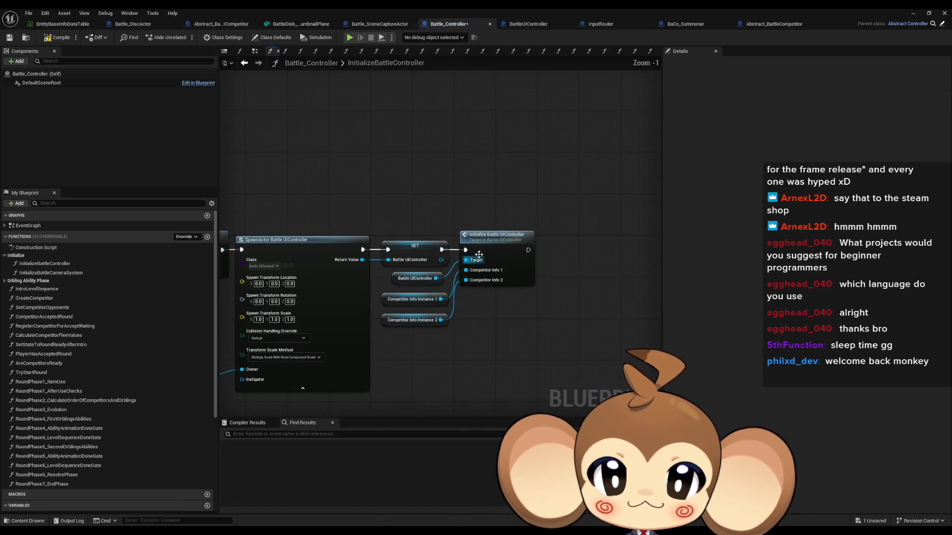
{"action": "left_click_drag", "start_coordinate": [480, 199], "coordinate": [545, 320]}
{"action": "scroll", "coordinate": [546, 320], "scroll_direction": "up", "scroll_amount": 1}
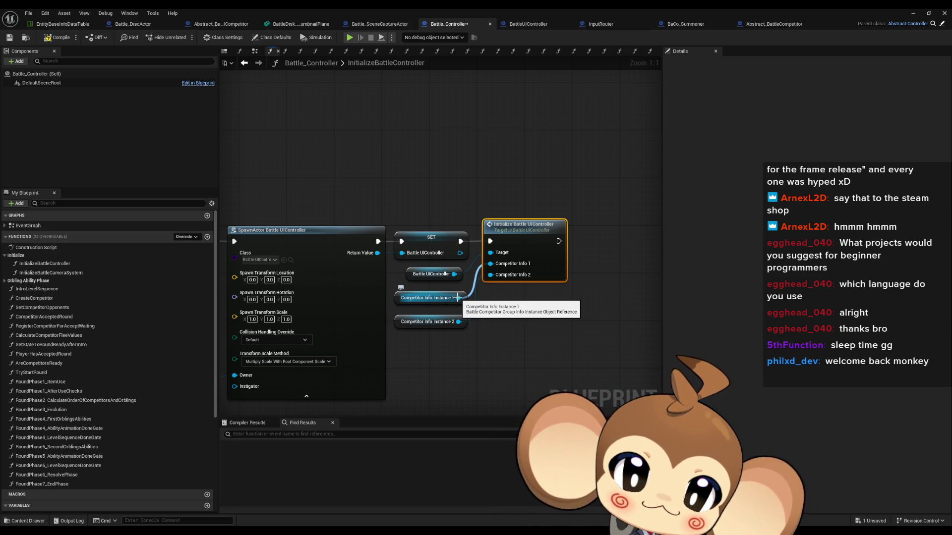
Add Get Battle Competitor Group Info from Competitor Info Instance 1, then a Break struct node beside it.
{"action": "left_click_drag", "start_coordinate": [456, 297], "coordinate": [525, 339]}
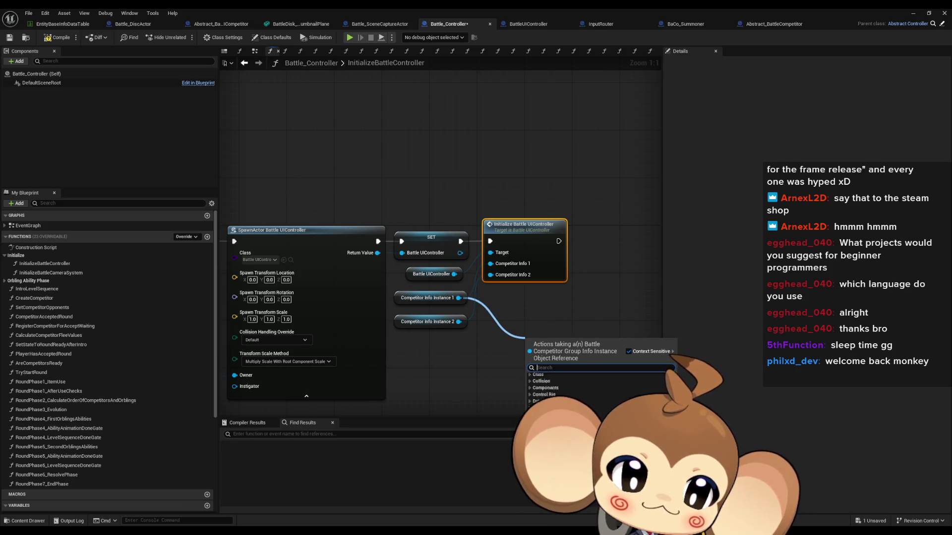
{"action": "scroll", "coordinate": [546, 389], "scroll_direction": "down", "scroll_amount": 5}
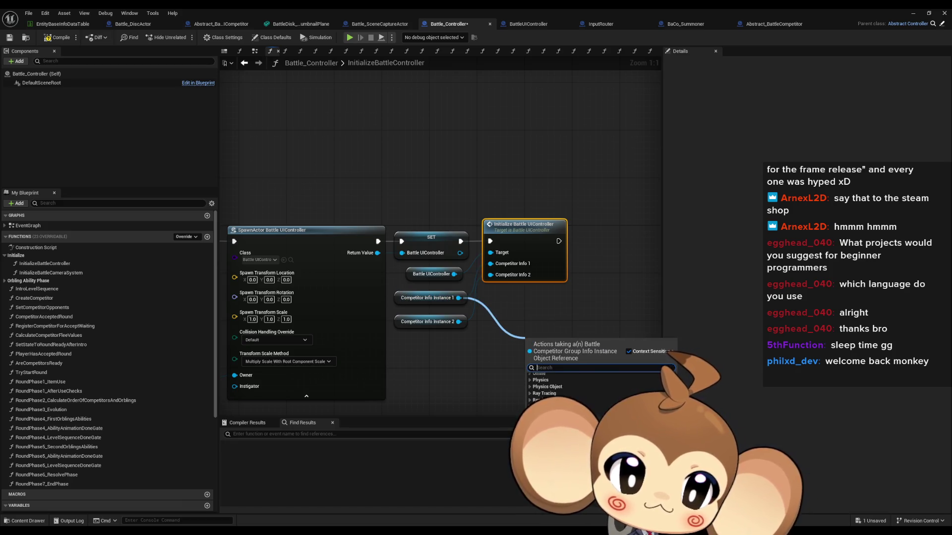
{"action": "scroll", "coordinate": [595, 416], "scroll_direction": "down", "scroll_amount": 1}
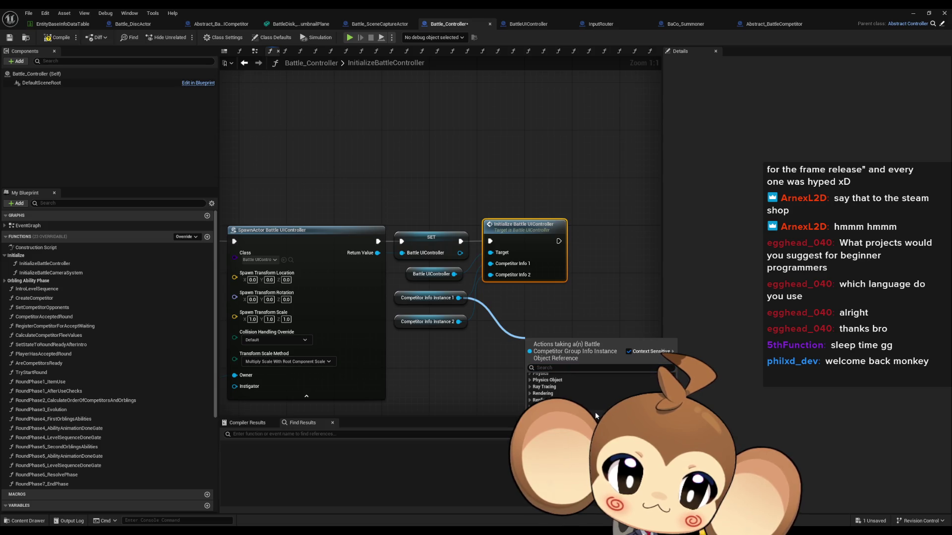
{"action": "scroll", "coordinate": [595, 415], "scroll_direction": "down", "scroll_amount": 4}
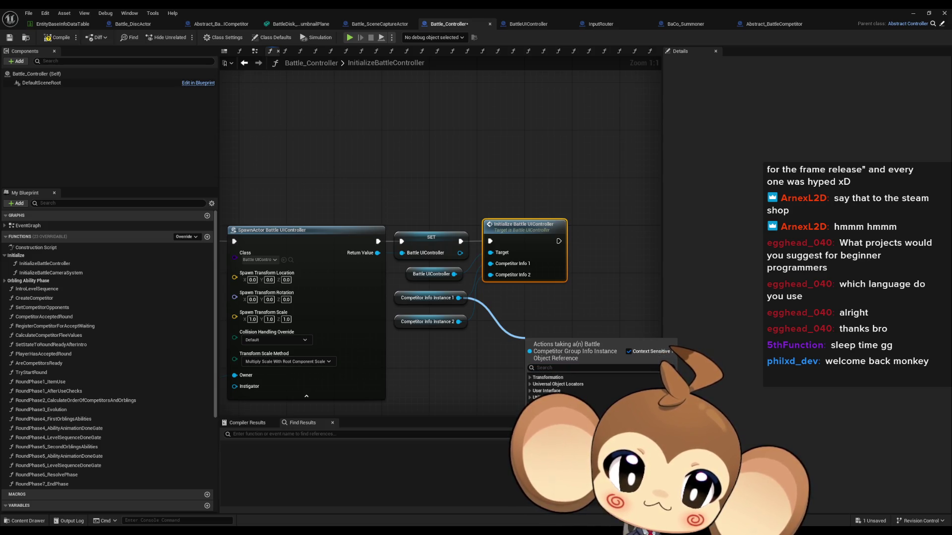
{"action": "scroll", "coordinate": [570, 392], "scroll_direction": "up", "scroll_amount": 10}
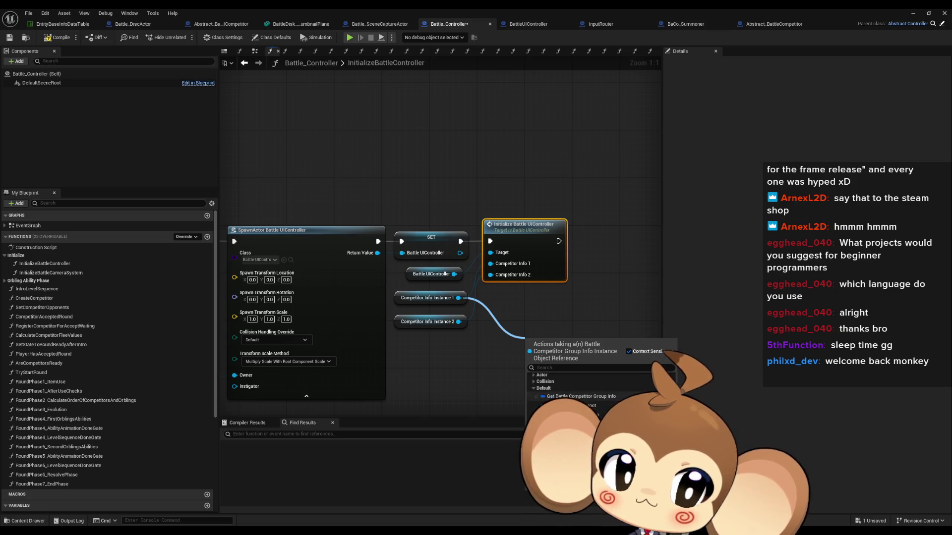
{"action": "left_click", "coordinate": [580, 397]}
{"action": "left_click_drag", "start_coordinate": [622, 340], "coordinate": [578, 379]}
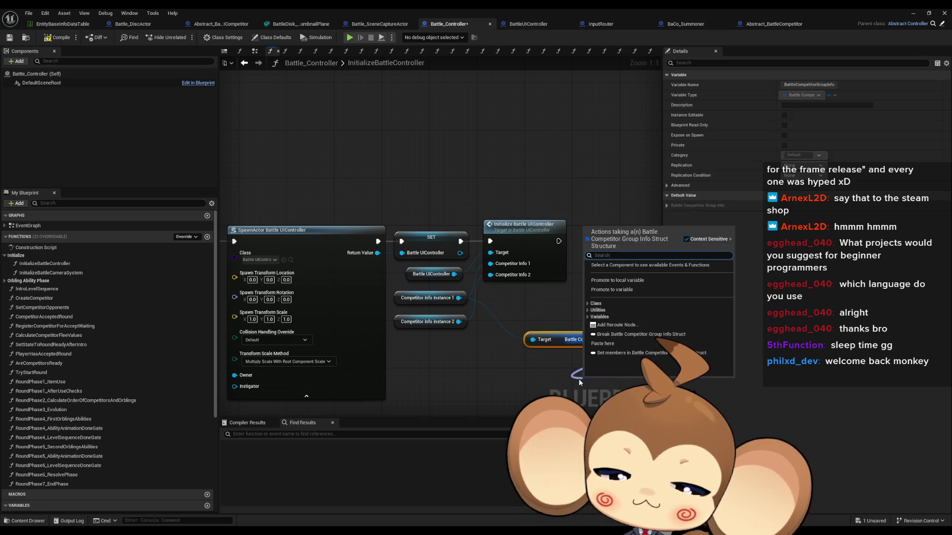
{"action": "type", "text": "b"}
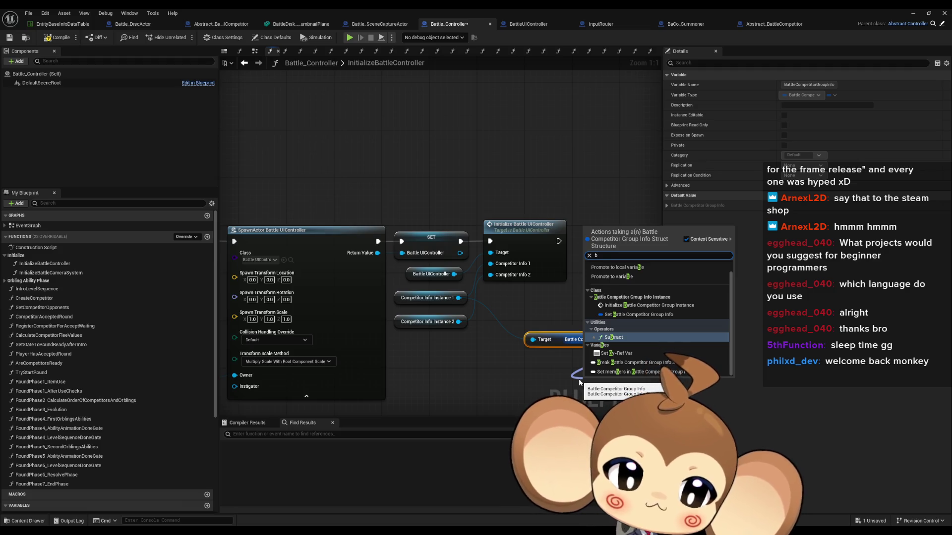
{"action": "type", "text": "re"}
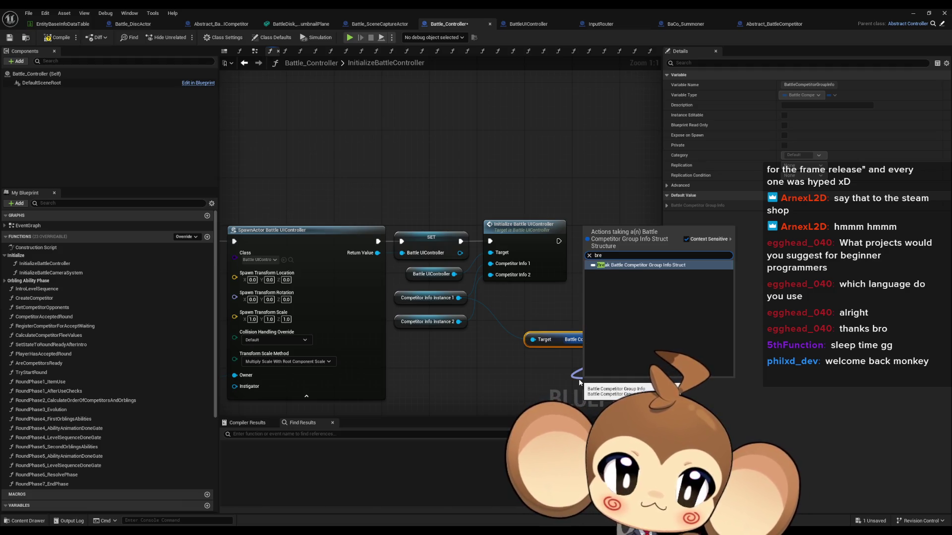
{"action": "key", "text": "Return"}
{"action": "mouse_move", "coordinate": [606, 297]}
{"action": "left_mouse_down"}
{"action": "mouse_move", "coordinate": [520, 240]}
{"action": "mouse_move", "coordinate": [481, 176]}
{"action": "left_mouse_up"}
{"action": "left_click_drag", "start_coordinate": [509, 258], "coordinate": [461, 233]}
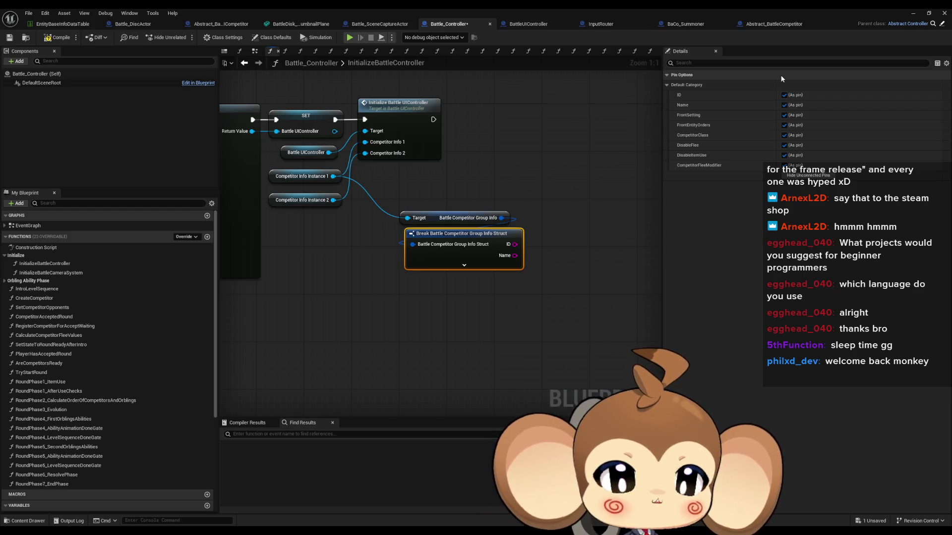
{"action": "key", "text": "alt+Tab"}
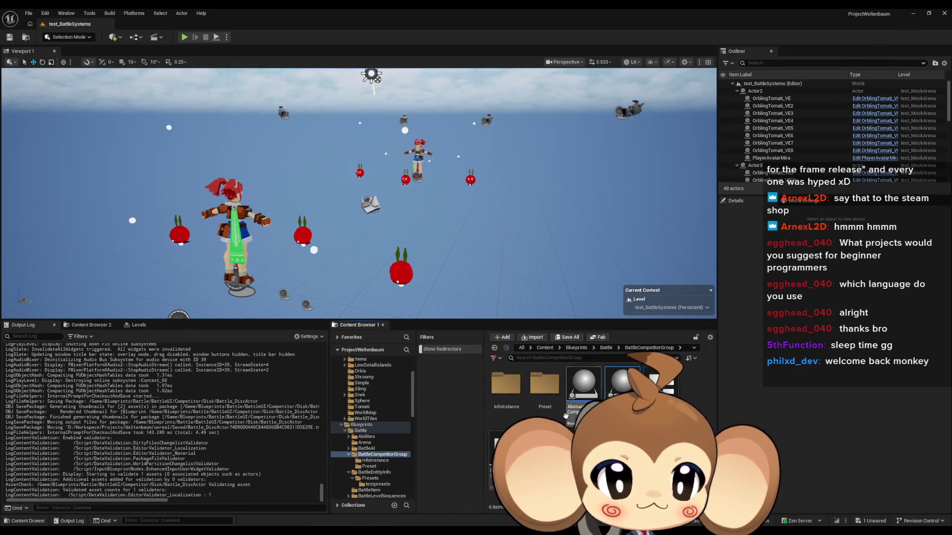
Open the test_competitor1 preset in the Preset folder and check its Battle Competitor Info ID (player1).
{"action": "left_click", "coordinate": [549, 385]}
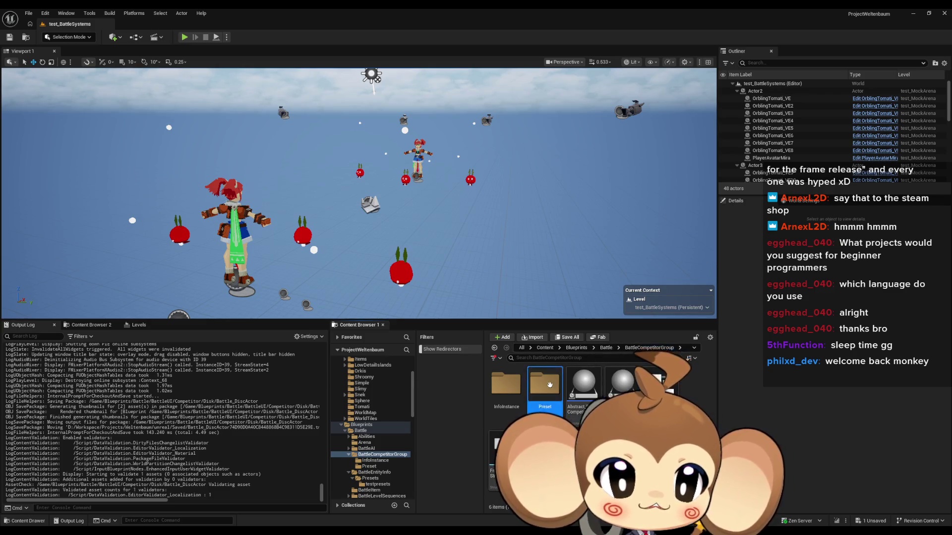
{"action": "double_click", "coordinate": [549, 385]}
{"action": "double_click", "coordinate": [546, 385]}
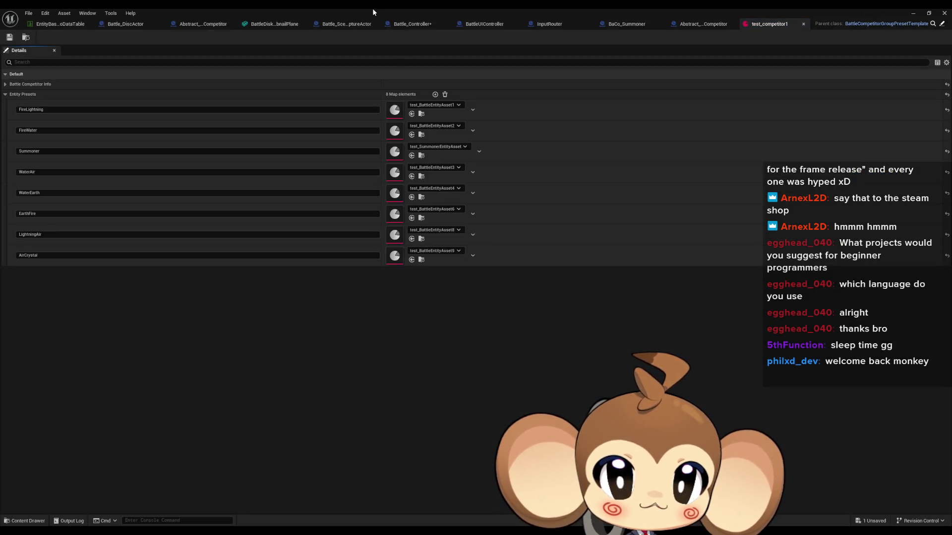
{"action": "left_click", "coordinate": [373, 84]}
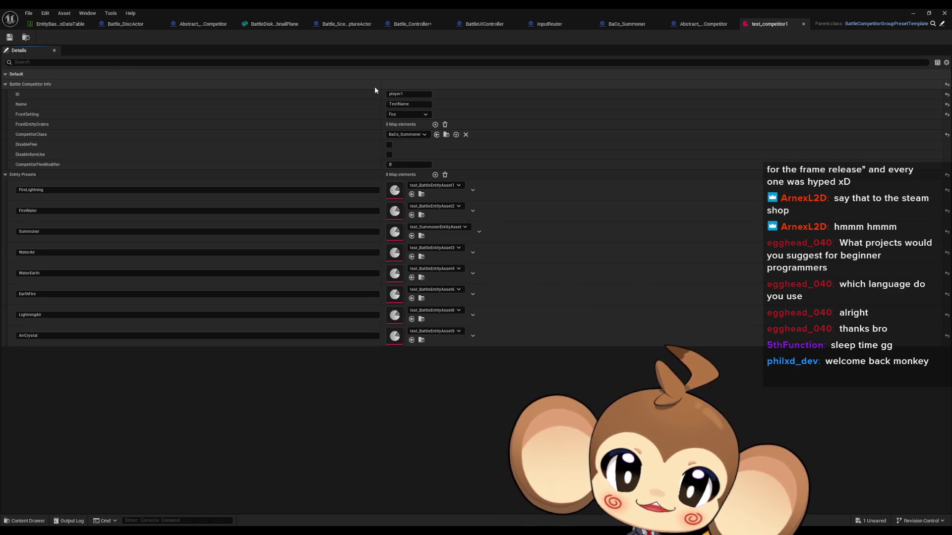
{"action": "double_click", "coordinate": [403, 8]}
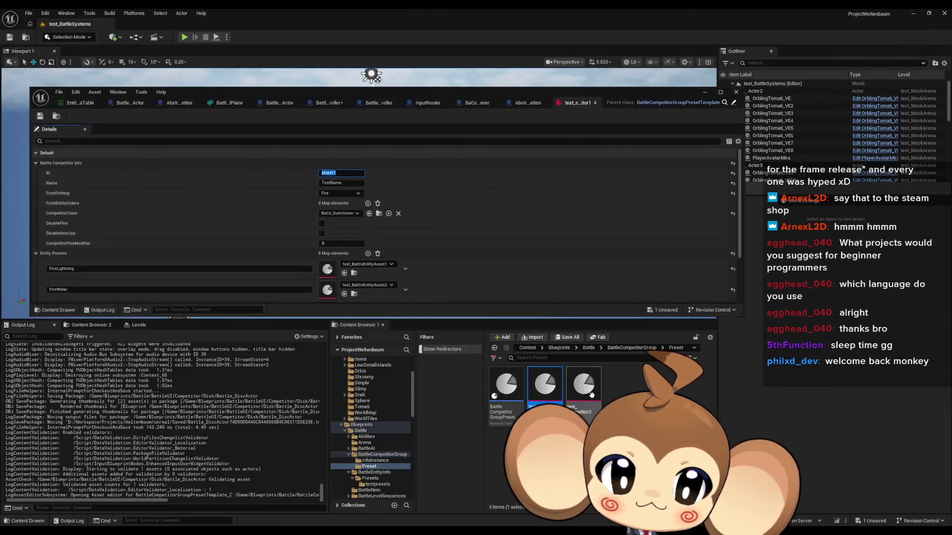
Check test_competitor2's ID (player2), then bring up Abstract_BattleCompetitor's UpdateFront graph full-screen.
{"action": "double_click", "coordinate": [587, 390]}
{"action": "left_click", "coordinate": [36, 163]}
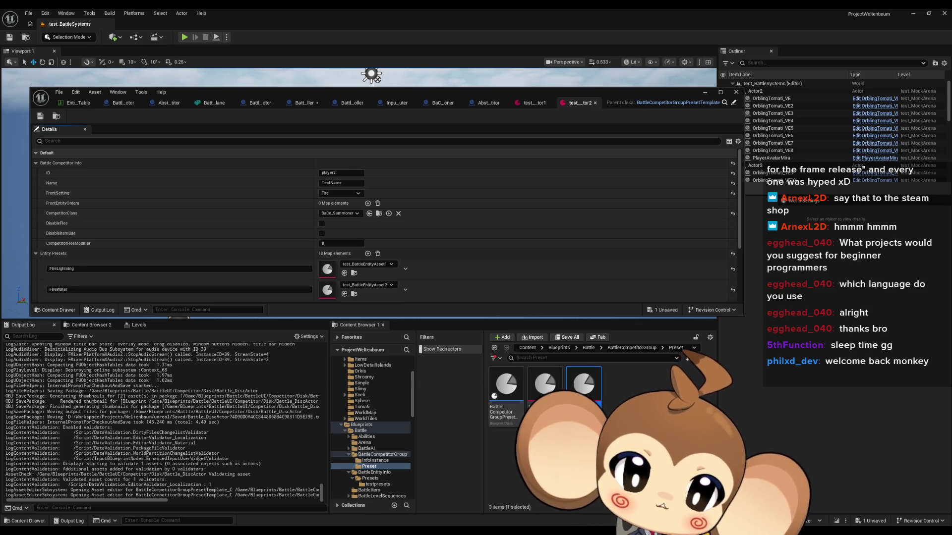
{"action": "left_click", "coordinate": [679, 348]}
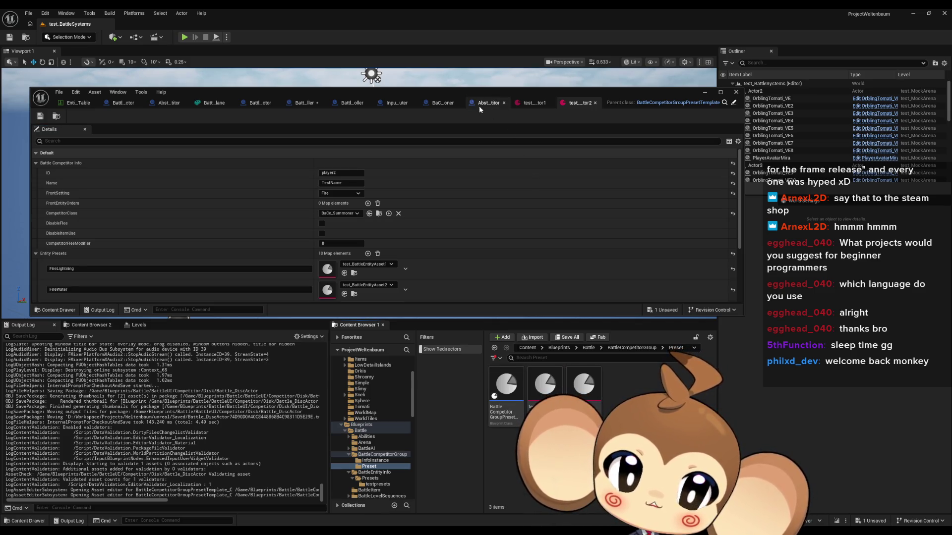
{"action": "left_click", "coordinate": [480, 104]}
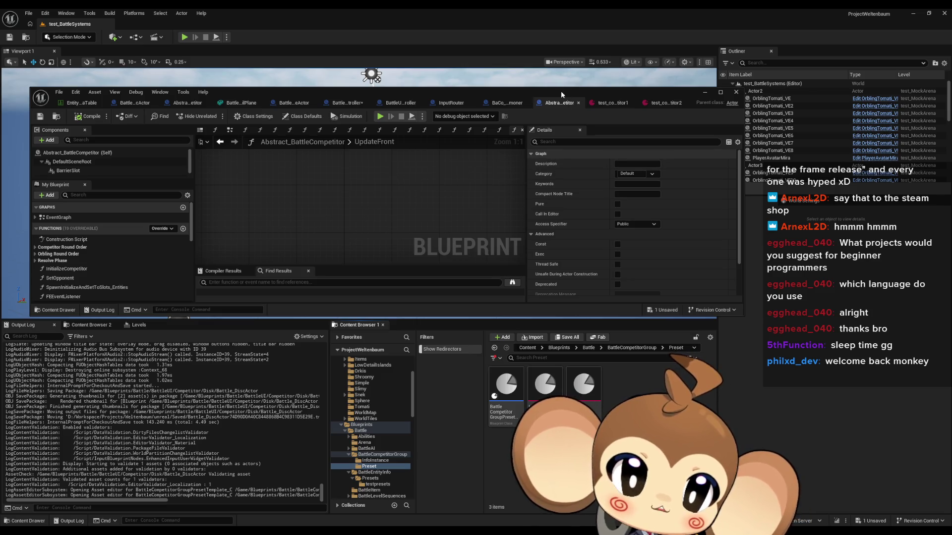
{"action": "double_click", "coordinate": [561, 91]}
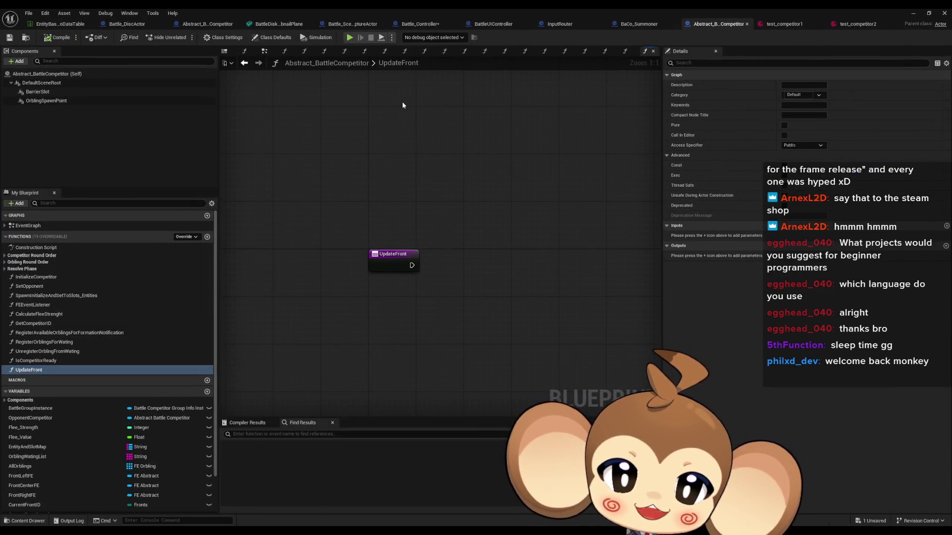
Delete the group-info Target and Break nodes in Battle_Controller, then open InitializeBattleUIController.
{"action": "left_click", "coordinate": [420, 23]}
{"action": "left_click", "coordinate": [522, 167]}
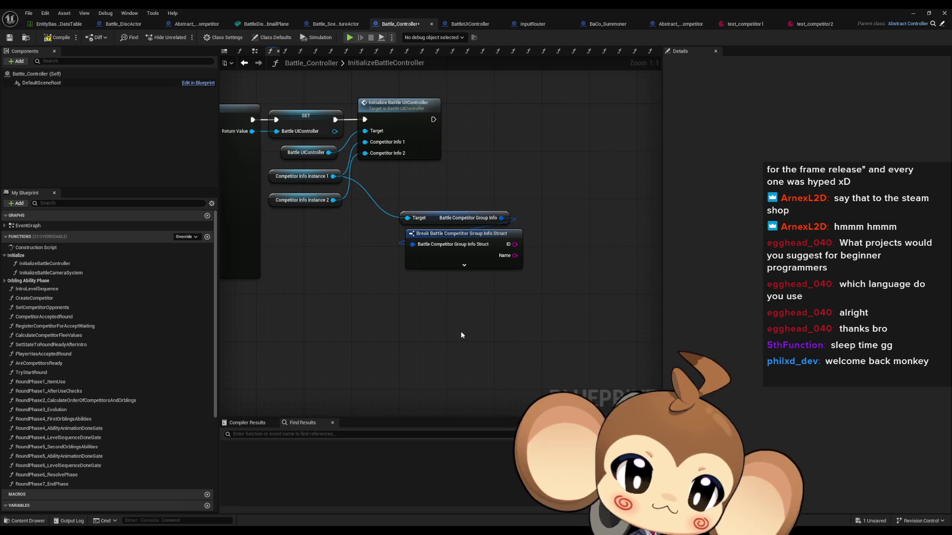
{"action": "scroll", "coordinate": [468, 313], "scroll_direction": "down", "scroll_amount": 3}
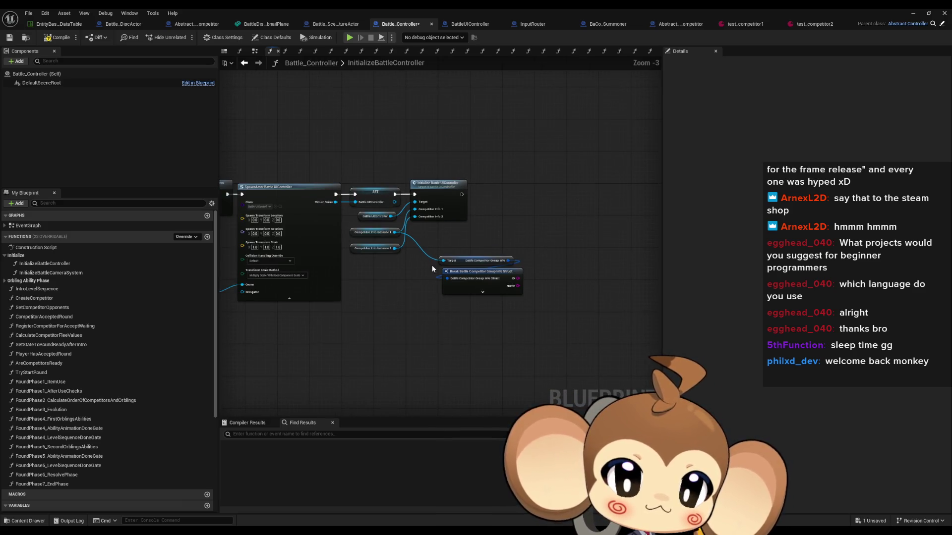
{"action": "scroll", "coordinate": [440, 304], "scroll_direction": "up", "scroll_amount": 3}
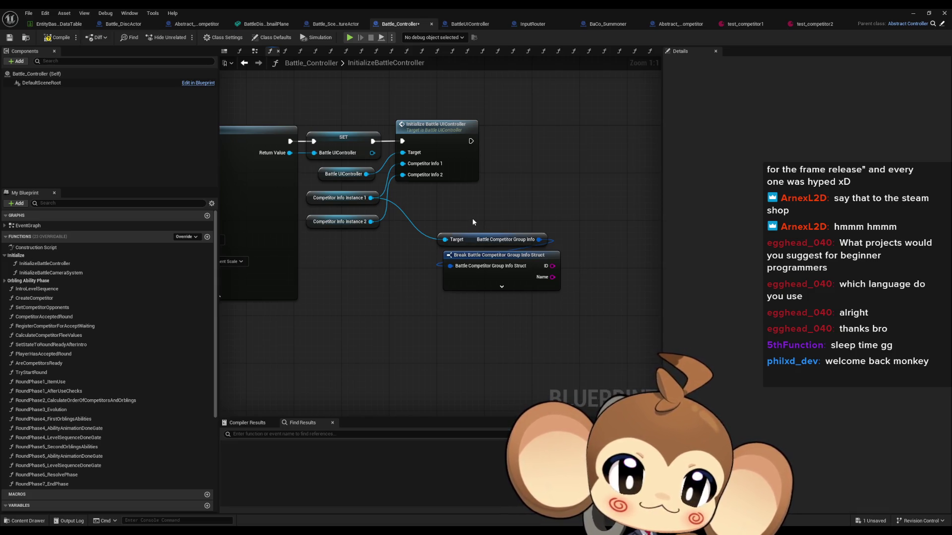
{"action": "mouse_move", "coordinate": [430, 225]}
{"action": "left_mouse_down"}
{"action": "mouse_move", "coordinate": [495, 248]}
{"action": "mouse_move", "coordinate": [601, 335]}
{"action": "left_mouse_up"}
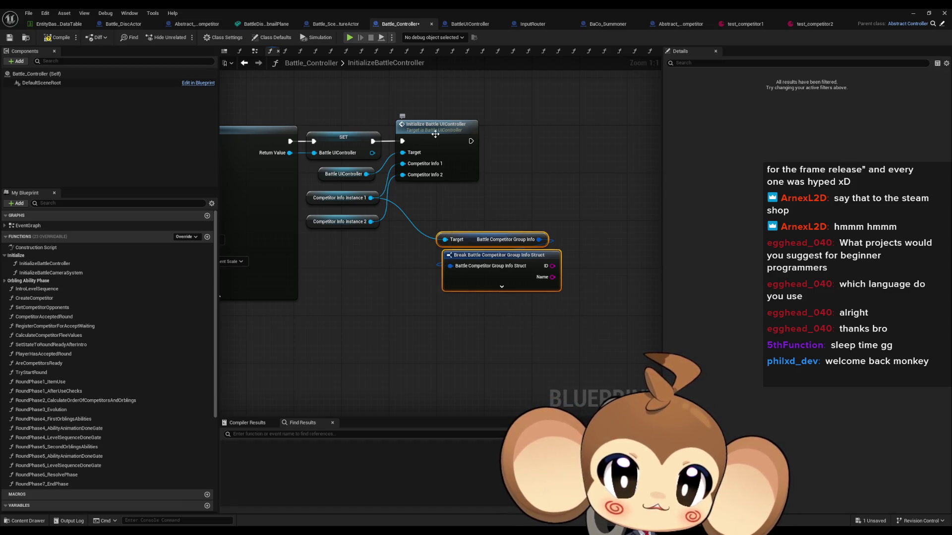
{"action": "key", "text": "Delete"}
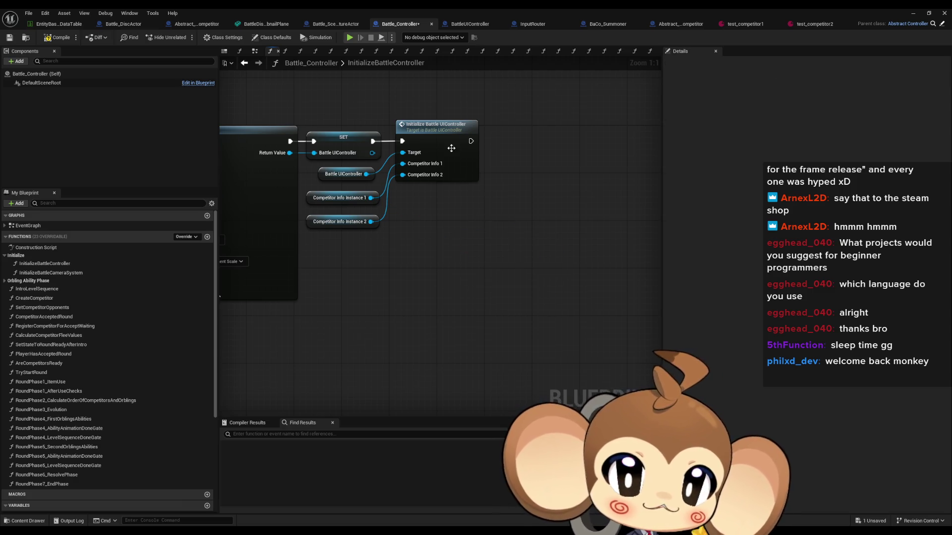
{"action": "double_click", "coordinate": [451, 151]}
{"action": "scroll", "coordinate": [498, 306], "scroll_direction": "down", "scroll_amount": 3}
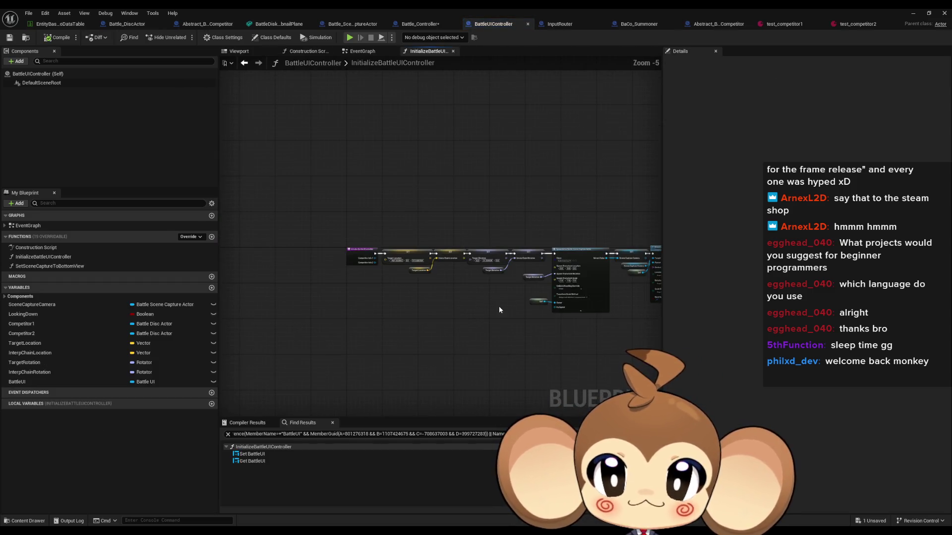
{"action": "scroll", "coordinate": [460, 253], "scroll_direction": "up", "scroll_amount": 4}
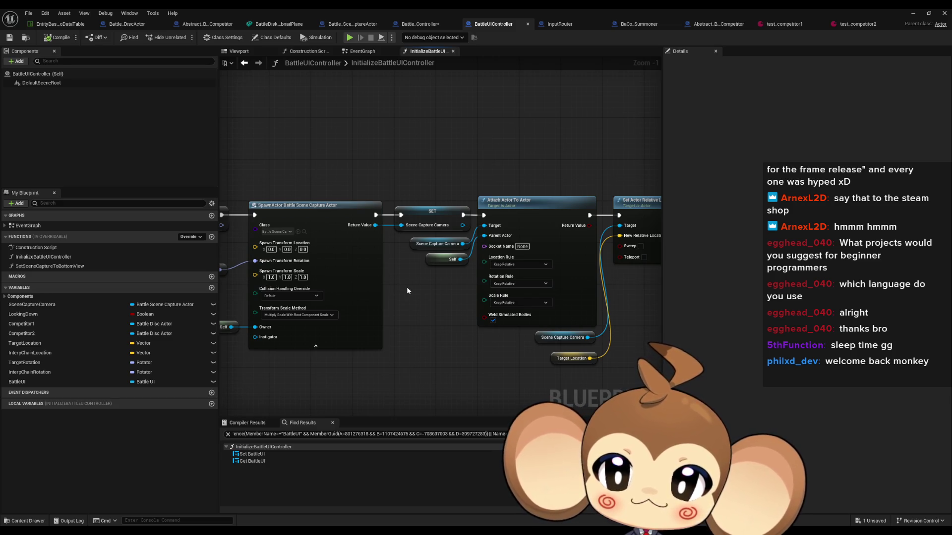
{"action": "left_click", "coordinate": [399, 219]}
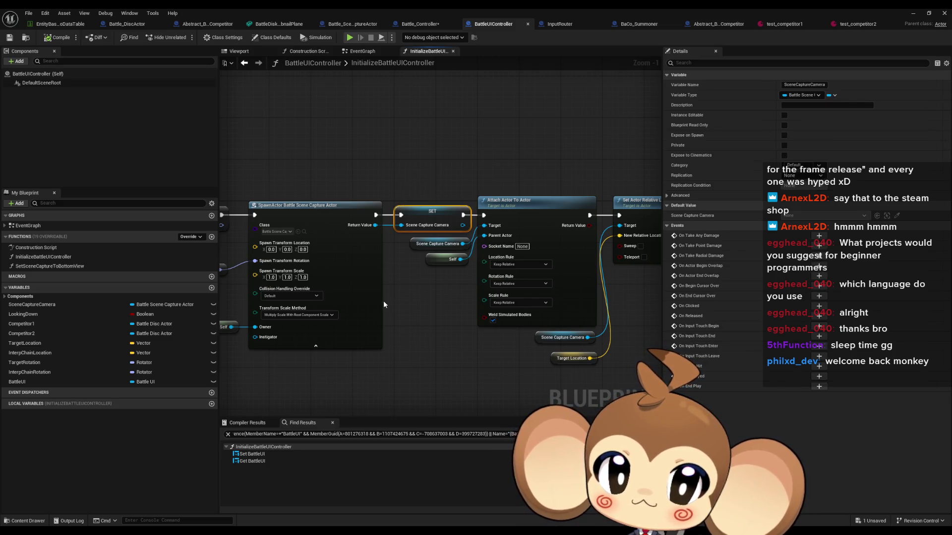
{"action": "left_click_drag", "start_coordinate": [383, 300], "coordinate": [338, 231]}
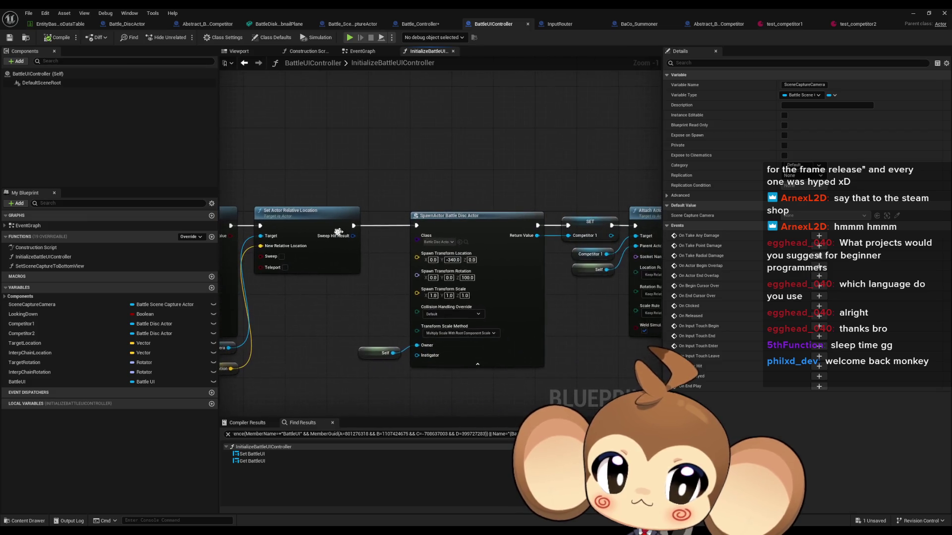
{"action": "left_click", "coordinate": [609, 232]}
{"action": "left_click_drag", "start_coordinate": [610, 232], "coordinate": [391, 207]}
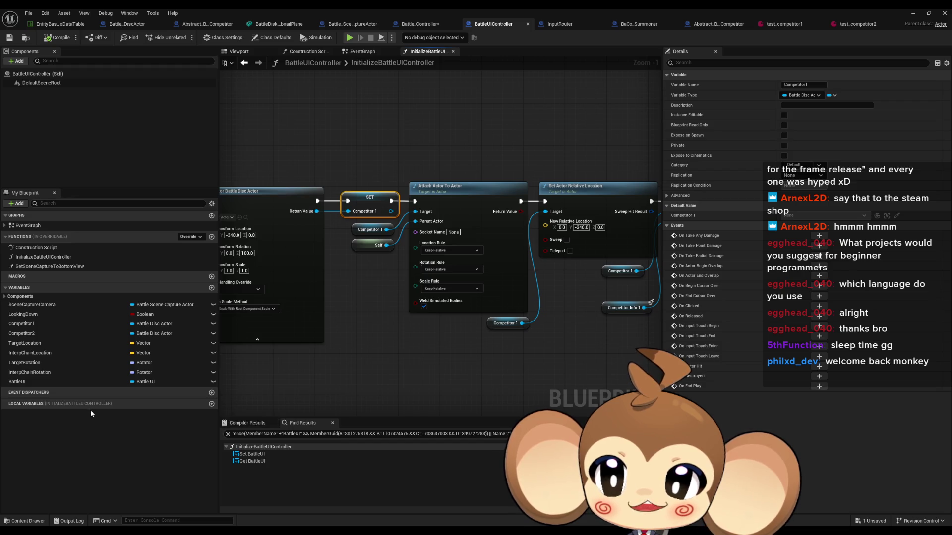
{"action": "left_click", "coordinate": [74, 323]}
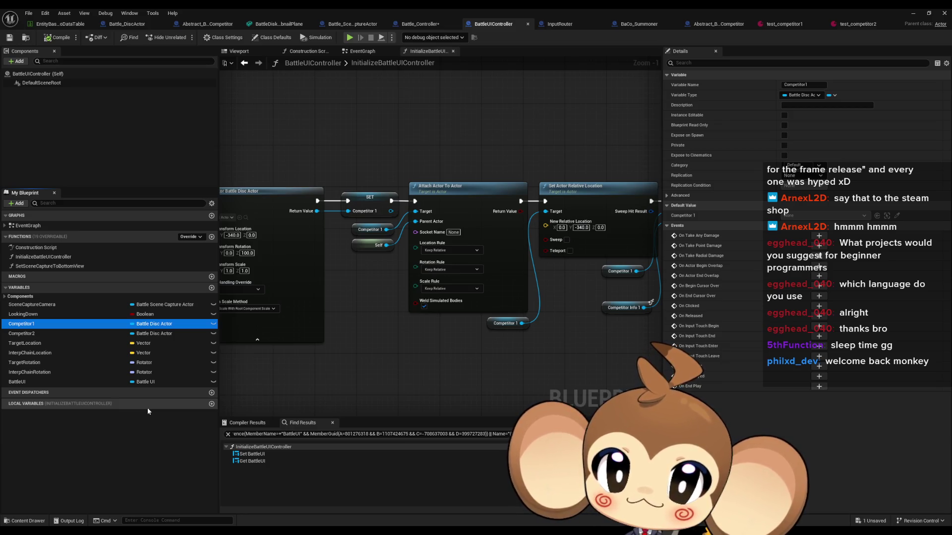
{"action": "scroll", "coordinate": [322, 339], "scroll_direction": "down", "scroll_amount": 5}
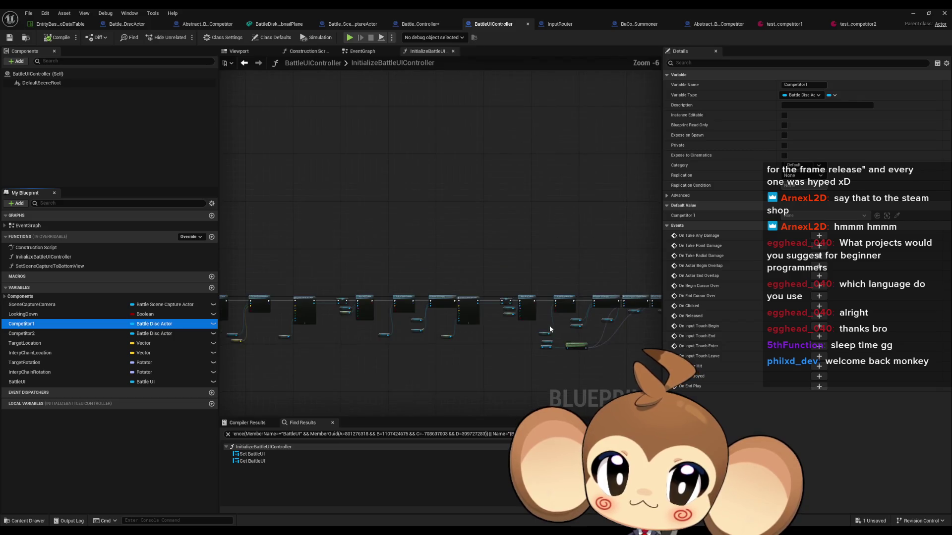
{"action": "left_click_drag", "start_coordinate": [322, 339], "coordinate": [319, 300]}
{"action": "scroll", "coordinate": [557, 276], "scroll_direction": "up", "scroll_amount": 7}
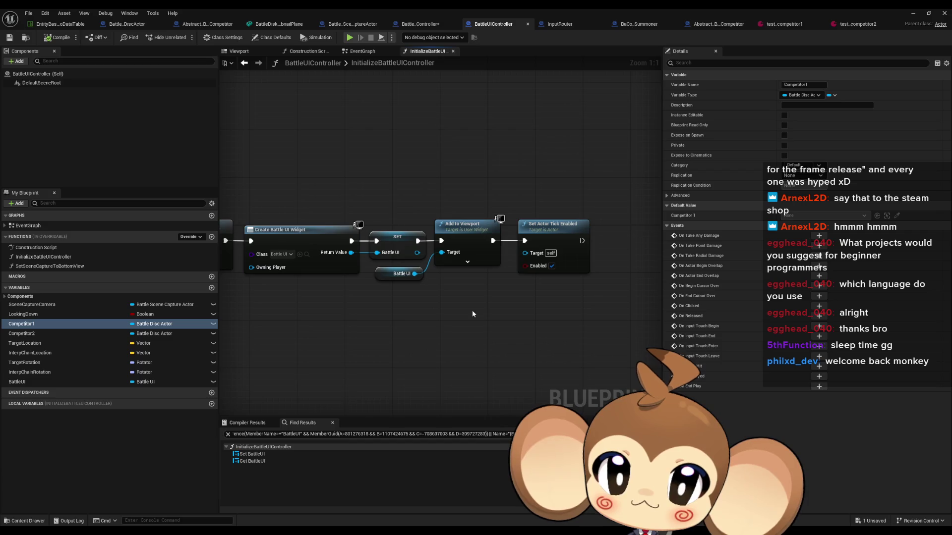
{"action": "scroll", "coordinate": [433, 301], "scroll_direction": "down", "scroll_amount": 7}
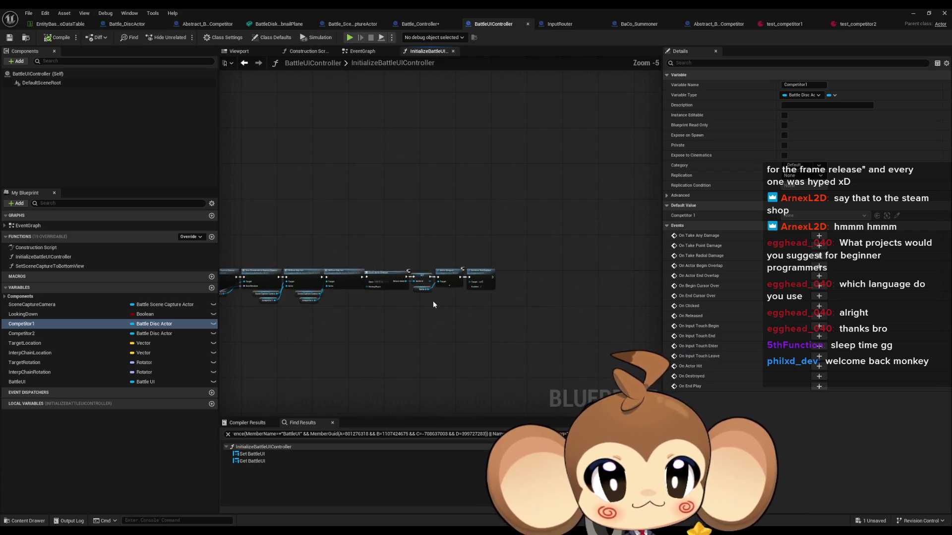
{"action": "scroll", "coordinate": [432, 300], "scroll_direction": "up", "scroll_amount": 2}
{"action": "scroll", "coordinate": [567, 299], "scroll_direction": "up", "scroll_amount": 4}
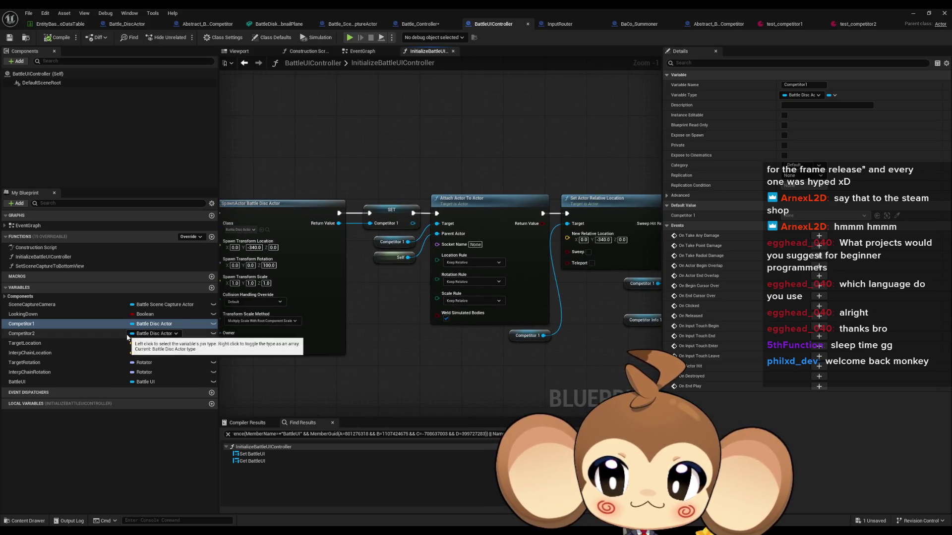
Create a String variable named CompetitorMap, placed just below Competitor2.
{"action": "left_click", "coordinate": [211, 288]}
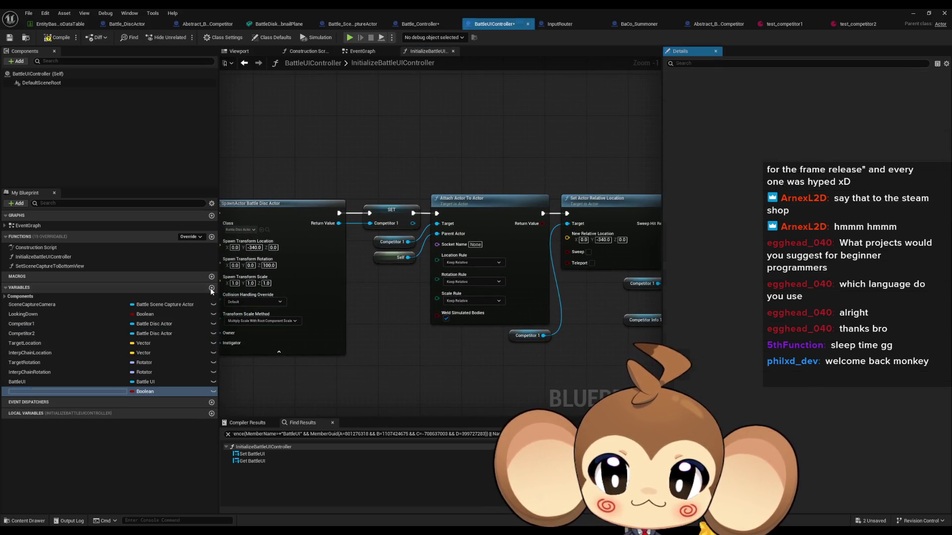
{"action": "left_click", "coordinate": [142, 392]}
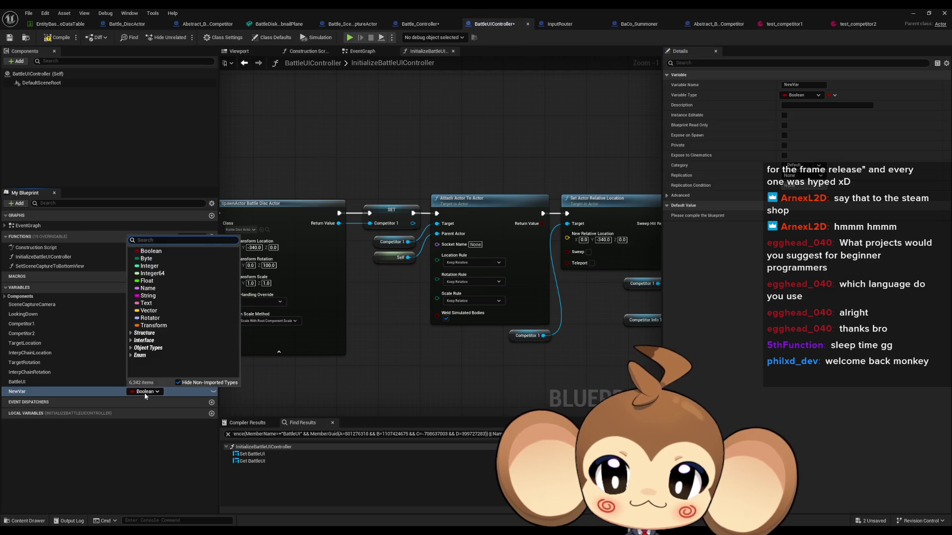
{"action": "left_click", "coordinate": [148, 295]}
{"action": "left_click", "coordinate": [41, 392]}
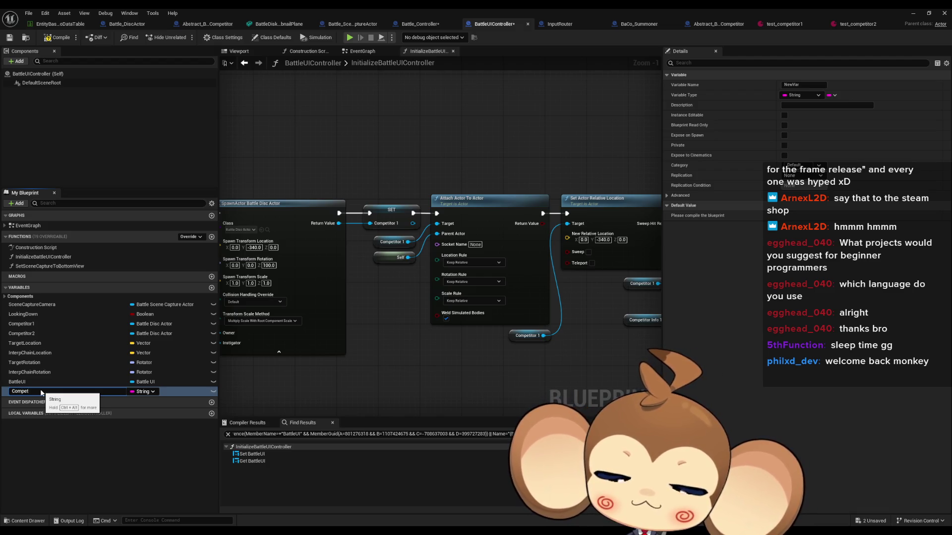
{"action": "type", "text": "itorMap"}
{"action": "key", "text": "Return"}
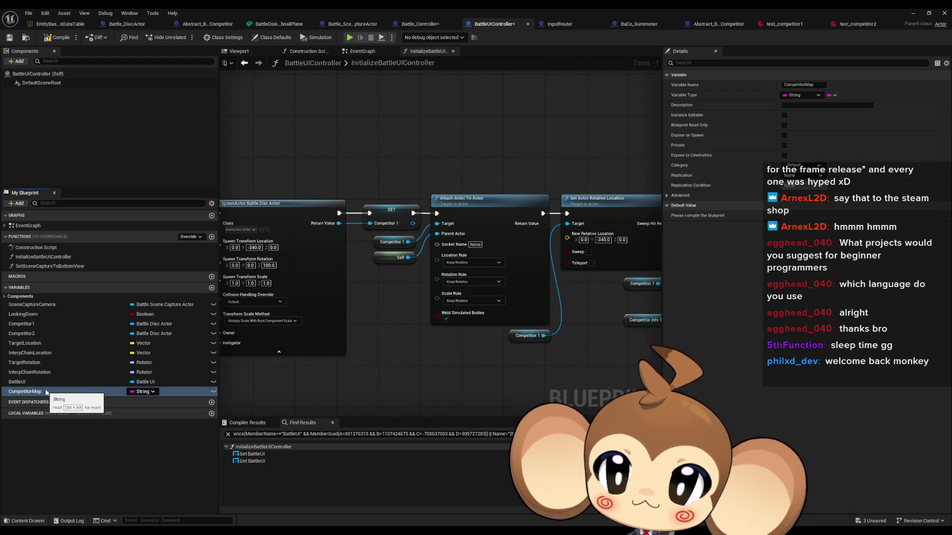
{"action": "left_click_drag", "start_coordinate": [40, 392], "coordinate": [35, 344]}
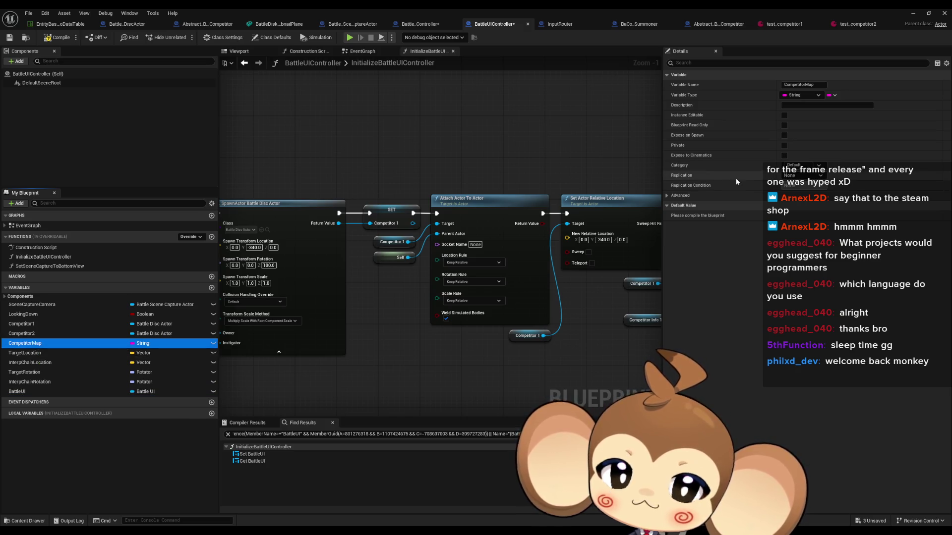
Make CompetitorMap a Map with Battle Disc Actor values and add its getter to the graph.
{"action": "left_click", "coordinate": [834, 95]}
{"action": "left_click", "coordinate": [826, 135]}
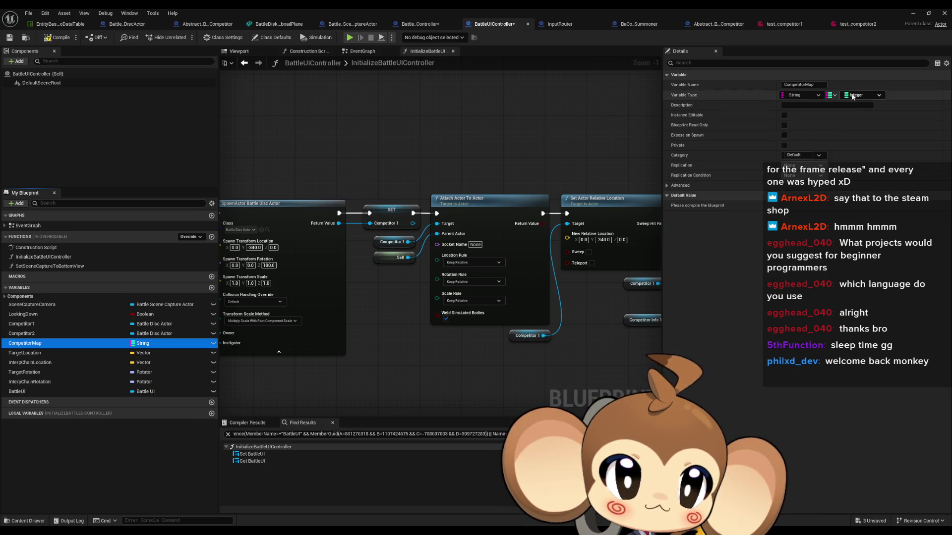
{"action": "left_click", "coordinate": [857, 96]}
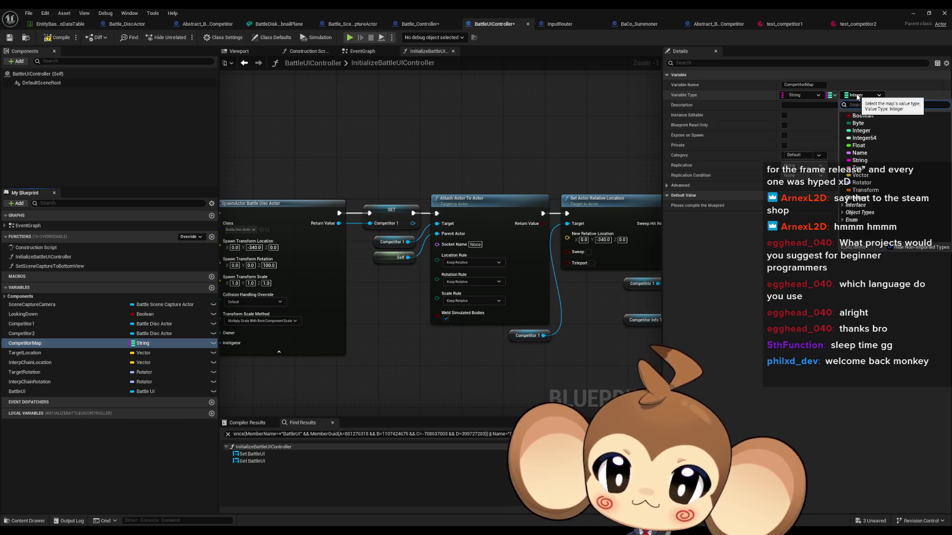
{"action": "type", "text": "batt disc act"}
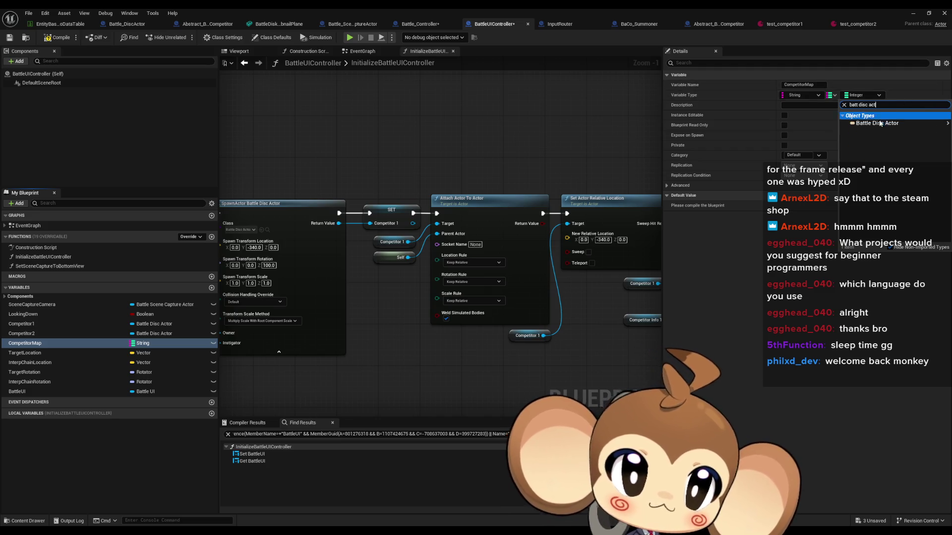
{"action": "mouse_move", "coordinate": [877, 122]}
{"action": "left_click", "coordinate": [842, 126]}
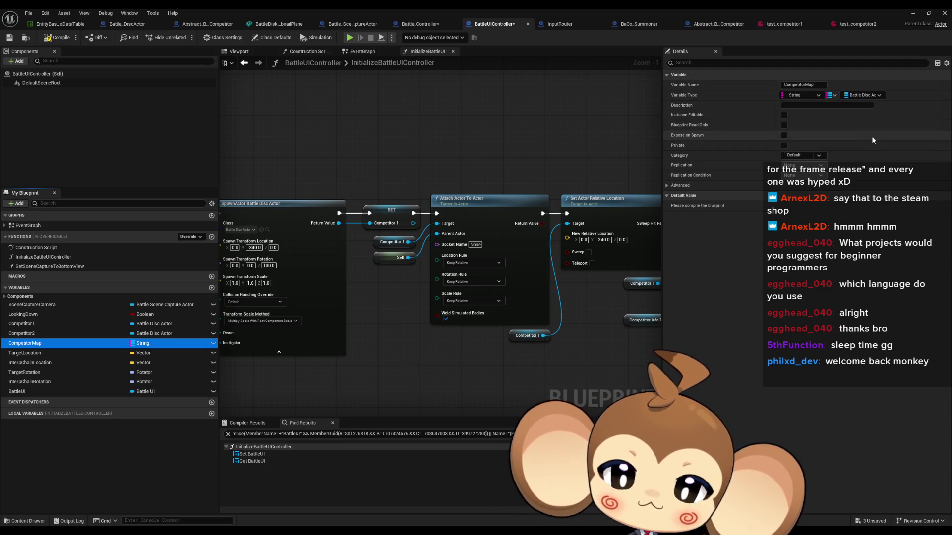
{"action": "mouse_move", "coordinate": [25, 343]}
{"action": "left_mouse_down"}
{"action": "mouse_move", "coordinate": [383, 366]}
{"action": "mouse_move", "coordinate": [349, 379]}
{"action": "mouse_move", "coordinate": [435, 381]}
{"action": "mouse_move", "coordinate": [446, 391]}
{"action": "left_mouse_up"}
{"action": "left_click", "coordinate": [377, 394]}
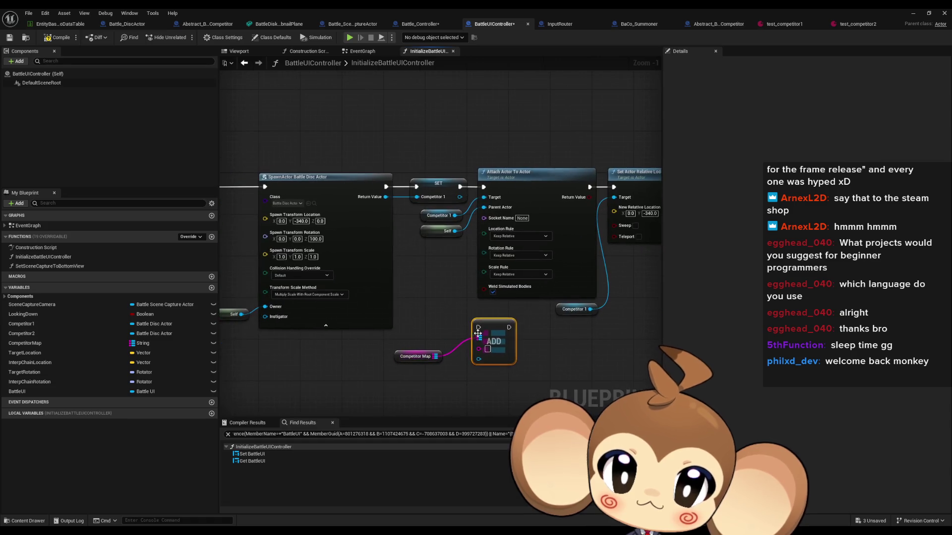
Move the CompetitorMap and ADD nodes lower and add a Competitor 1 getter to the graph.
{"action": "left_click", "coordinate": [415, 356], "text": "ctrl"}
{"action": "mouse_move", "coordinate": [415, 356]}
{"action": "left_mouse_down"}
{"action": "mouse_move", "coordinate": [414, 397]}
{"action": "mouse_move", "coordinate": [332, 327]}
{"action": "left_mouse_up"}
{"action": "left_click_drag", "start_coordinate": [21, 324], "coordinate": [382, 337]}
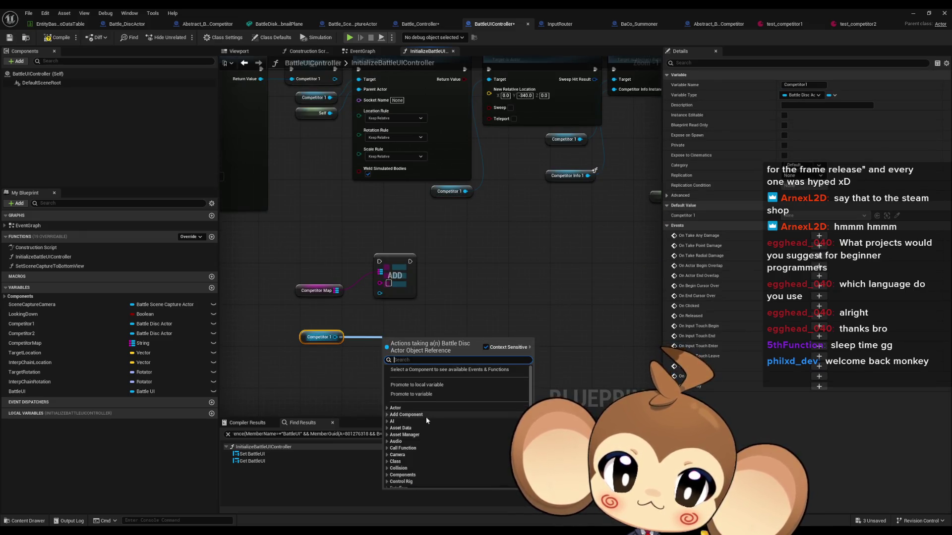
{"action": "scroll", "coordinate": [434, 422], "scroll_direction": "down", "scroll_amount": 10}
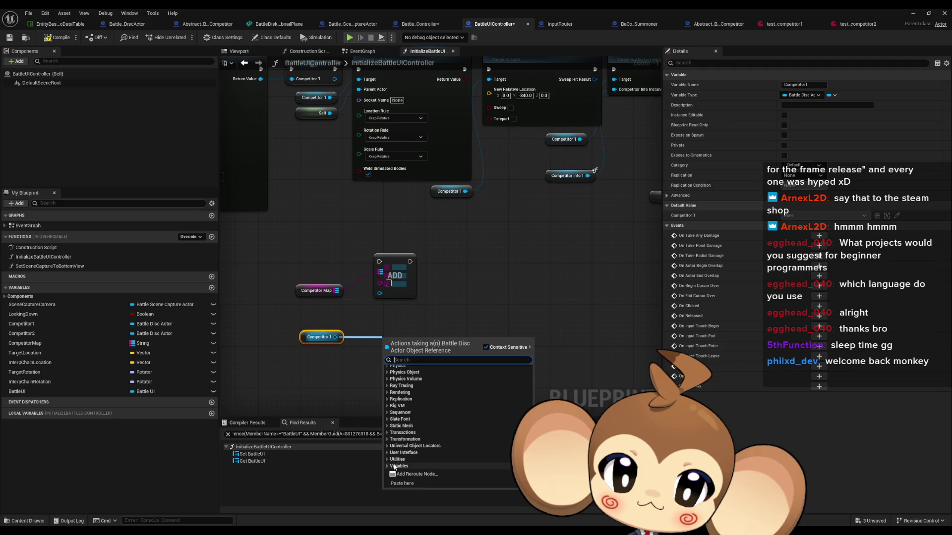
{"action": "left_click", "coordinate": [387, 466]}
{"action": "scroll", "coordinate": [429, 439], "scroll_direction": "down", "scroll_amount": 3}
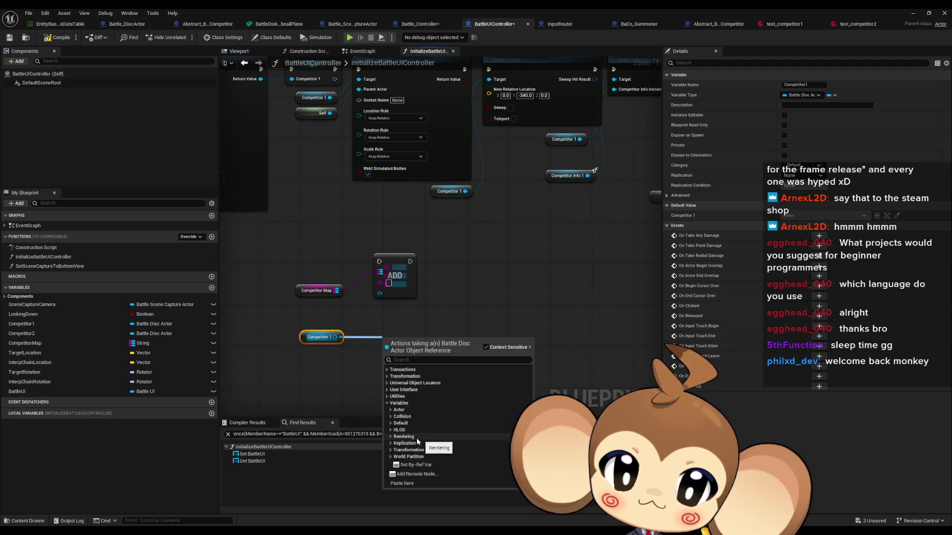
{"action": "left_click", "coordinate": [391, 424]}
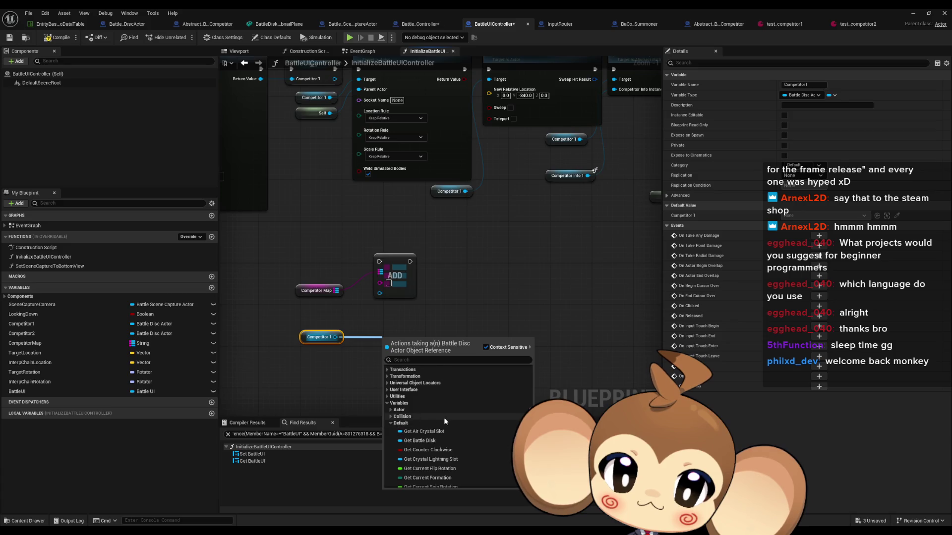
{"action": "scroll", "coordinate": [444, 418], "scroll_direction": "down", "scroll_amount": 5}
{"action": "scroll", "coordinate": [449, 419], "scroll_direction": "down", "scroll_amount": 5}
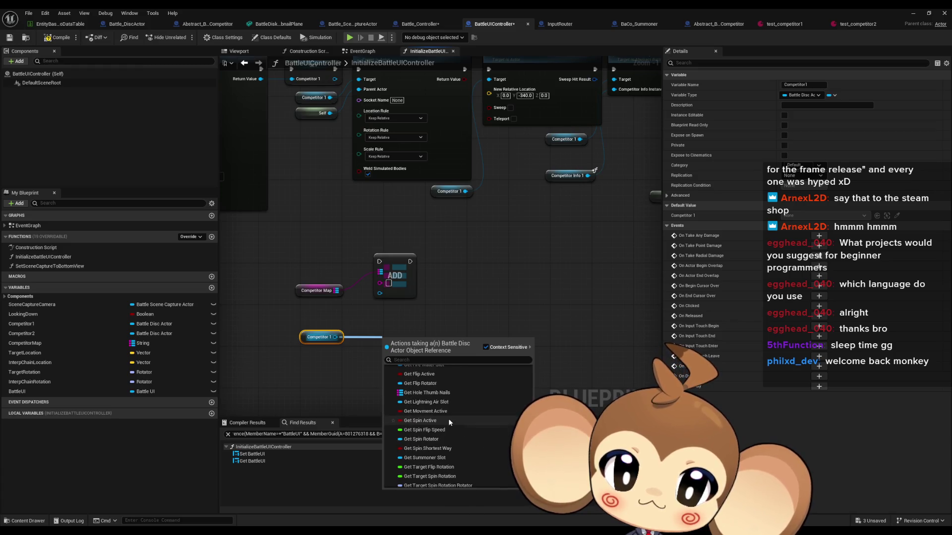
{"action": "scroll", "coordinate": [448, 419], "scroll_direction": "up", "scroll_amount": 10}
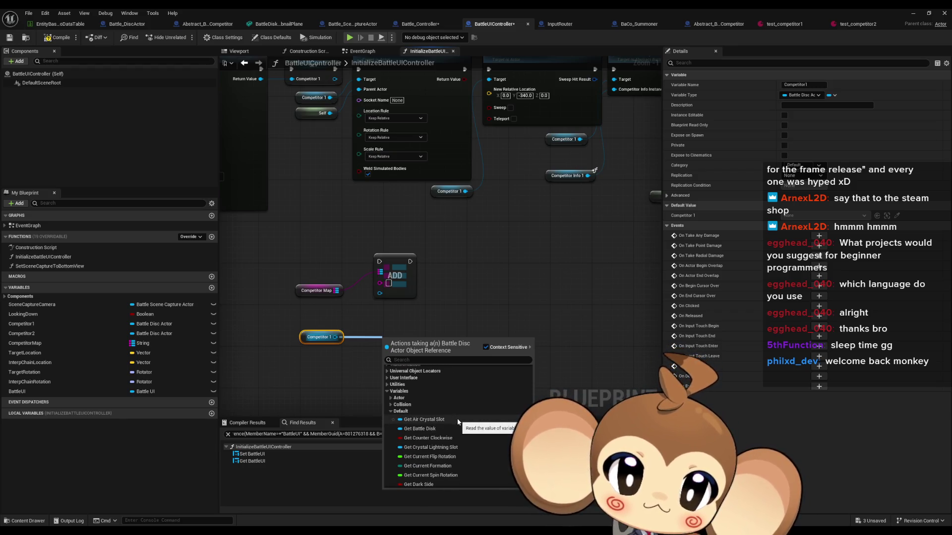
{"action": "scroll", "coordinate": [457, 418], "scroll_direction": "down", "scroll_amount": 5}
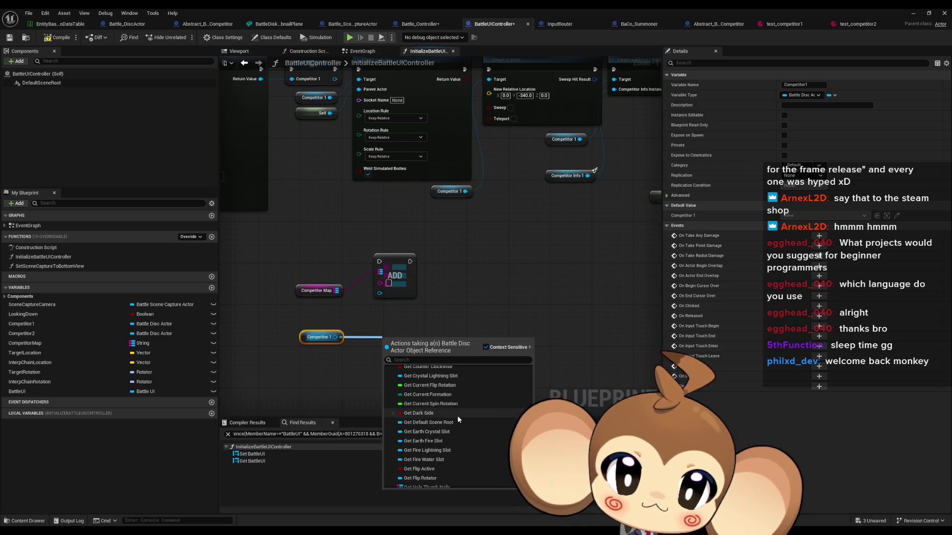
{"action": "scroll", "coordinate": [458, 415], "scroll_direction": "down", "scroll_amount": 8}
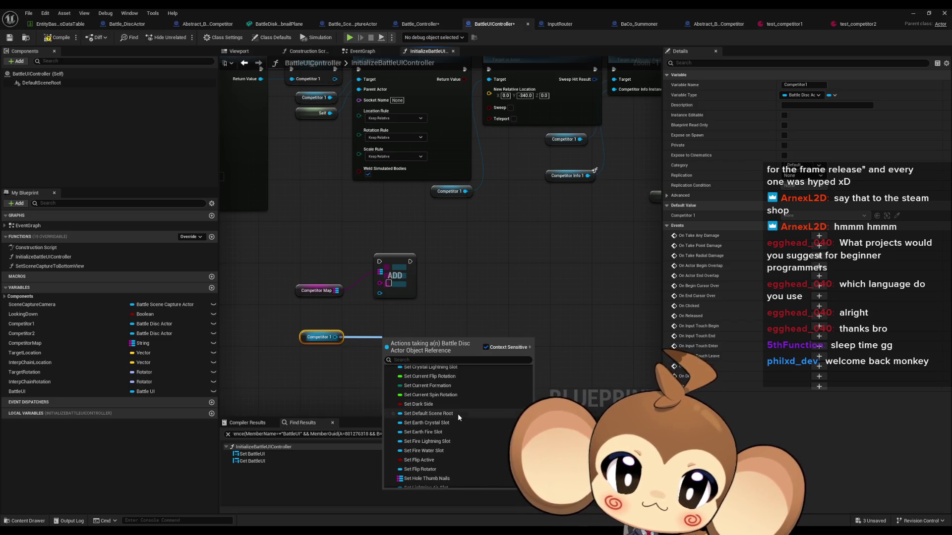
{"action": "scroll", "coordinate": [457, 414], "scroll_direction": "down", "scroll_amount": 4}
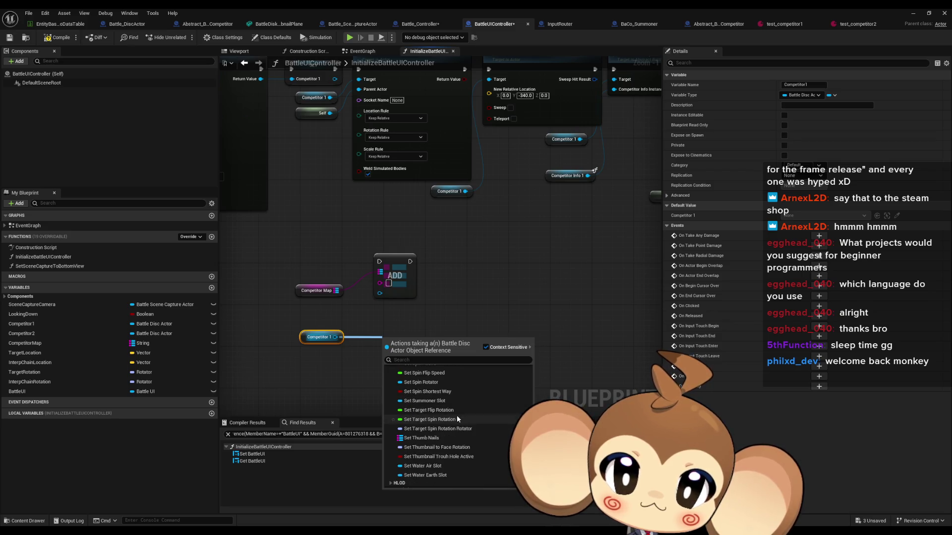
{"action": "scroll", "coordinate": [456, 414], "scroll_direction": "up", "scroll_amount": 15}
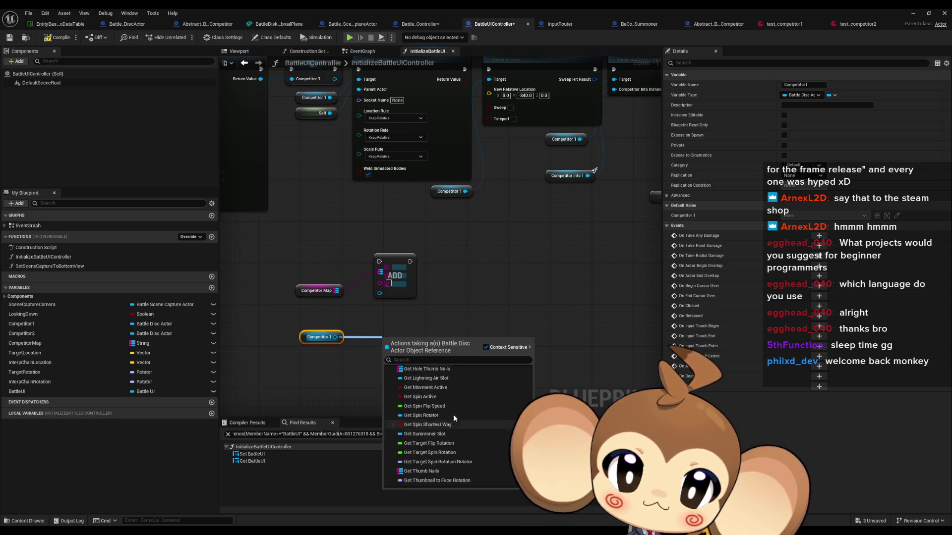
{"action": "scroll", "coordinate": [453, 414], "scroll_direction": "down", "scroll_amount": 20}
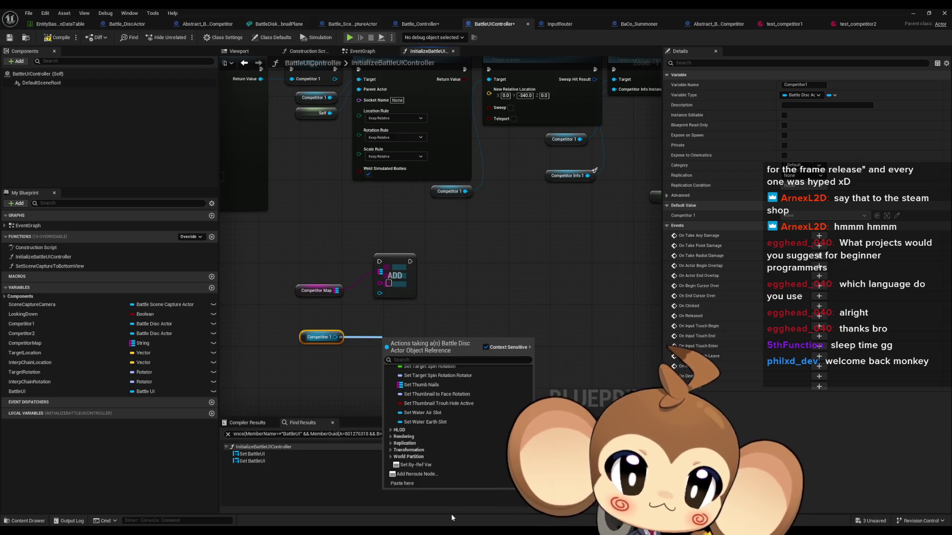
{"action": "left_click", "coordinate": [305, 347]}
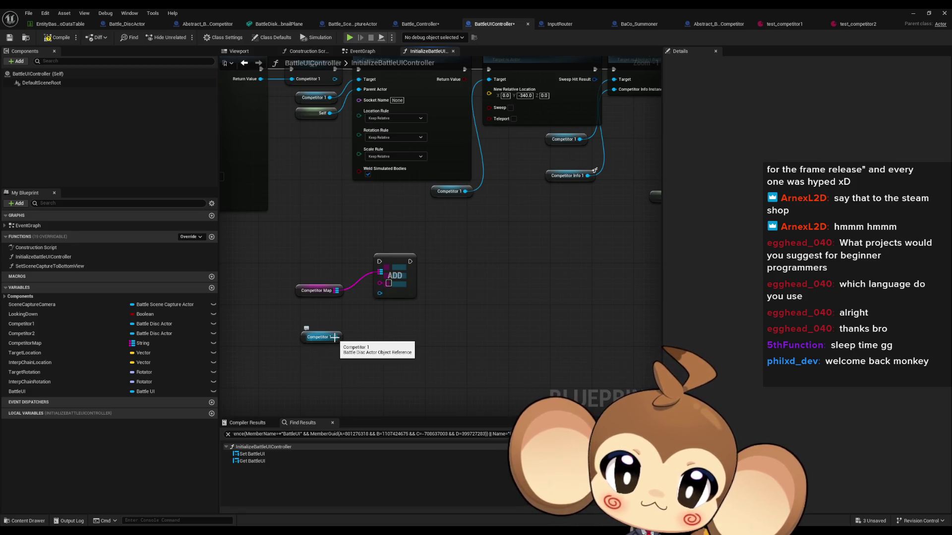
Wire Competitor 1's output into the Map ADD node's value input.
{"action": "left_click_drag", "start_coordinate": [334, 337], "coordinate": [343, 332]}
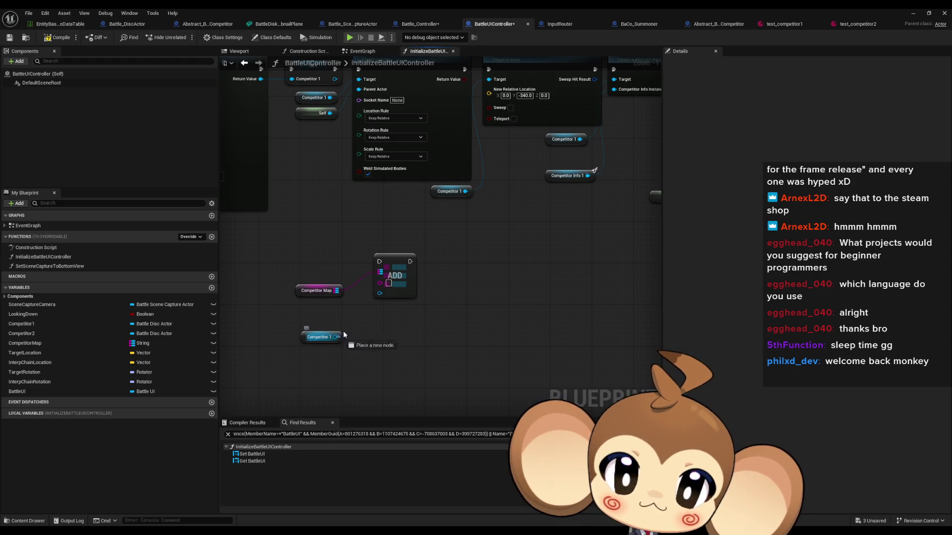
{"action": "left_click_drag", "start_coordinate": [380, 293], "coordinate": [381, 292]}
{"action": "mouse_move", "coordinate": [314, 106]}
{"action": "left_mouse_down"}
{"action": "mouse_move", "coordinate": [354, 170]}
{"action": "mouse_move", "coordinate": [430, 186]}
{"action": "left_mouse_up"}
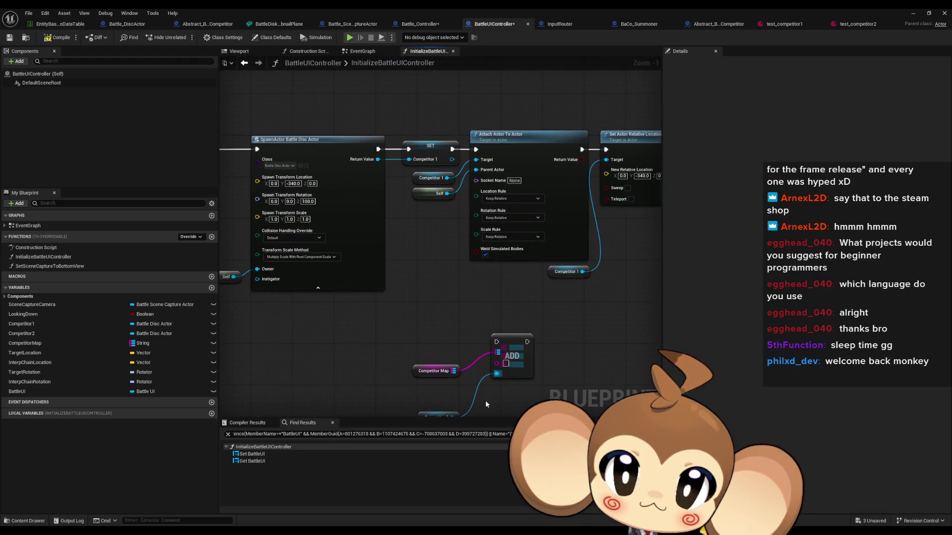
{"action": "left_click", "coordinate": [430, 184]}
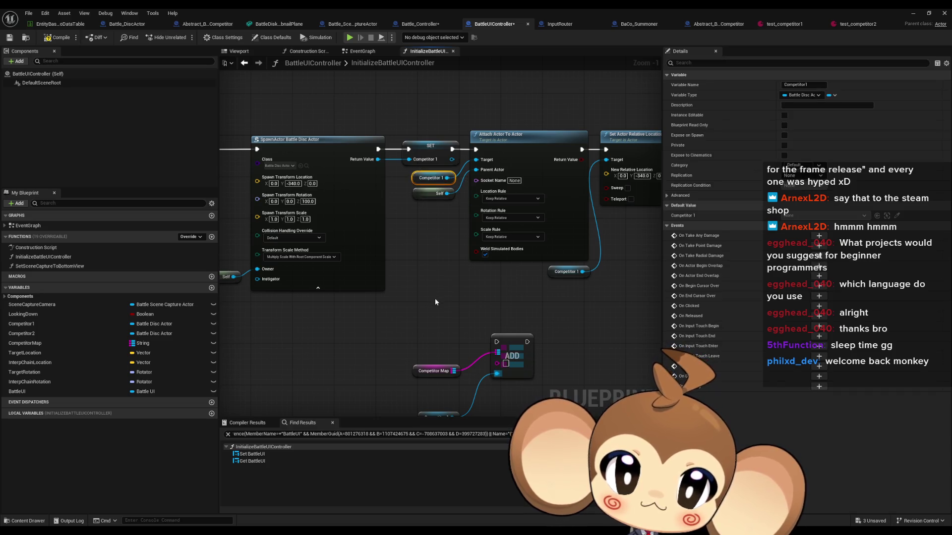
{"action": "left_click_drag", "start_coordinate": [430, 302], "coordinate": [406, 263]}
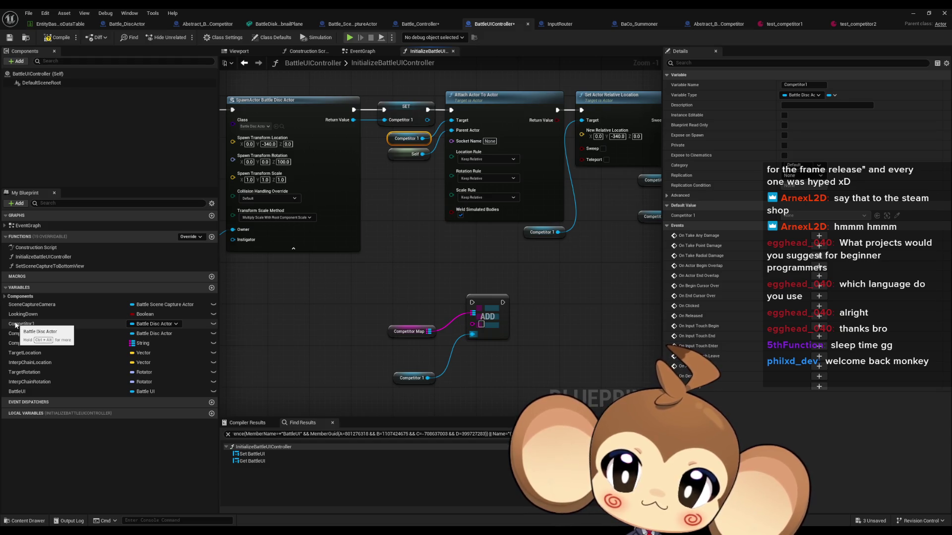
{"action": "scroll", "coordinate": [393, 288], "scroll_direction": "down", "scroll_amount": 3}
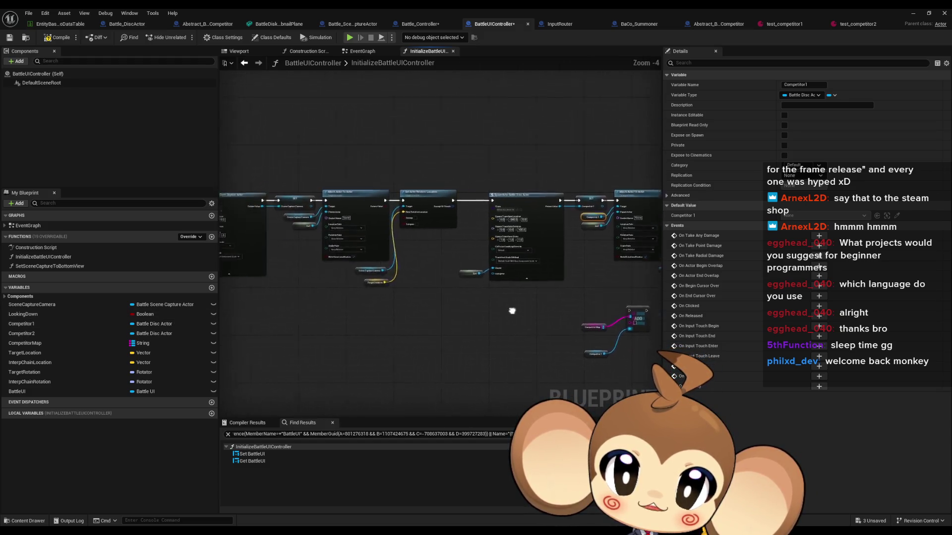
{"action": "scroll", "coordinate": [358, 277], "scroll_direction": "up", "scroll_amount": 4}
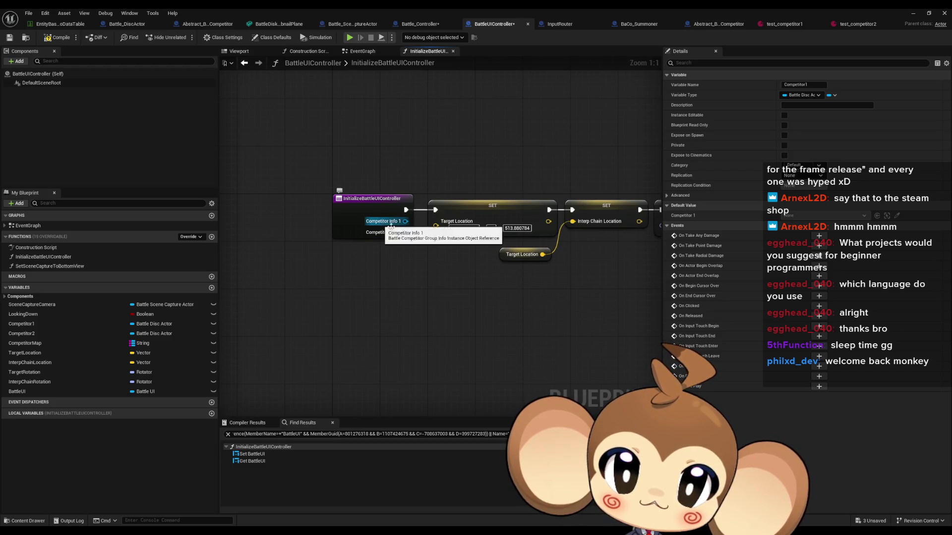
{"action": "scroll", "coordinate": [499, 321], "scroll_direction": "down", "scroll_amount": 4}
{"action": "scroll", "coordinate": [470, 239], "scroll_direction": "up", "scroll_amount": 3}
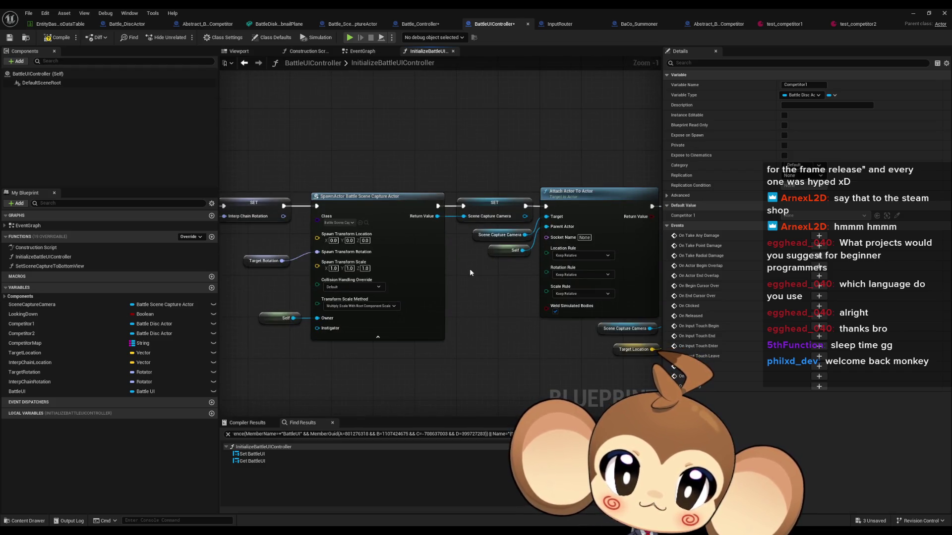
{"action": "left_click_drag", "start_coordinate": [444, 286], "coordinate": [369, 278]}
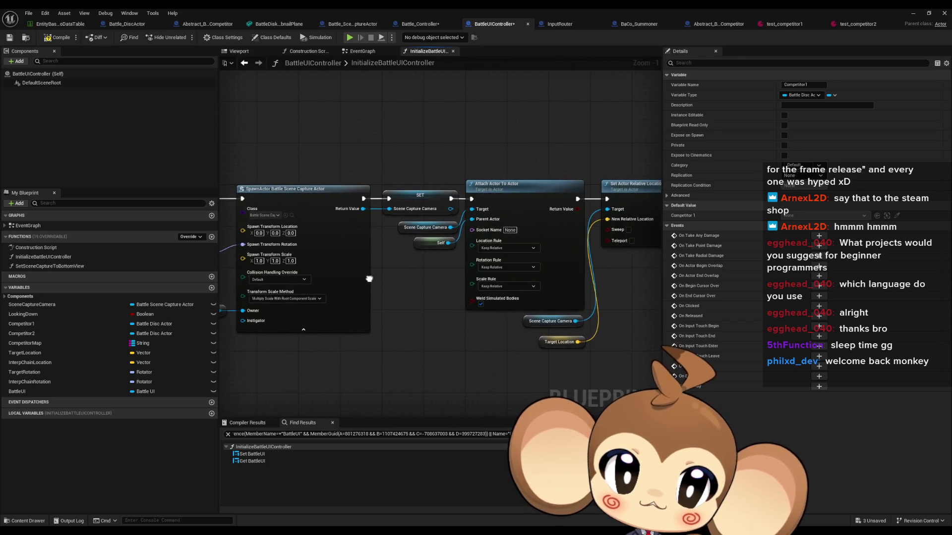
{"action": "left_click_drag", "start_coordinate": [468, 306], "coordinate": [322, 275]}
{"action": "mouse_move", "coordinate": [464, 302]}
{"action": "left_mouse_down"}
{"action": "mouse_move", "coordinate": [423, 316]}
{"action": "mouse_move", "coordinate": [376, 314]}
{"action": "left_mouse_up"}
{"action": "left_click", "coordinate": [446, 288]}
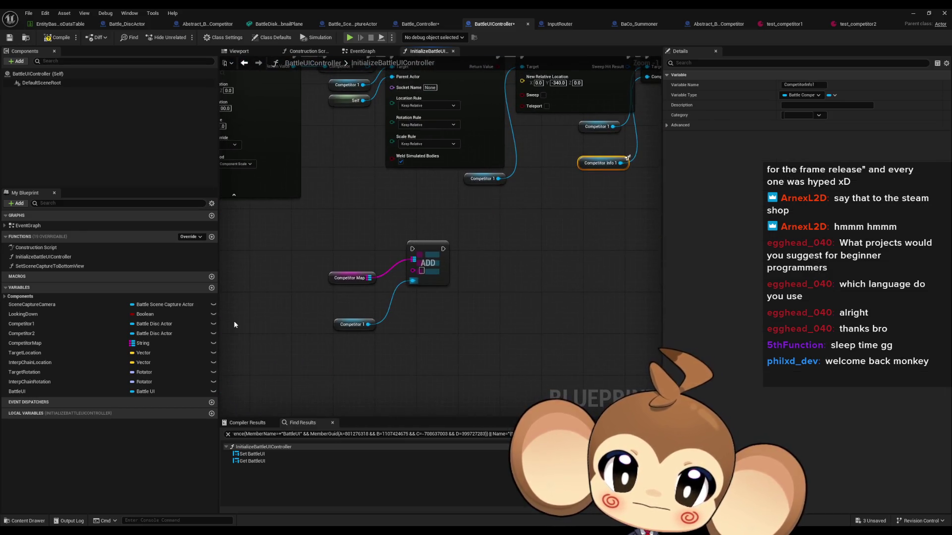
Paste a Competitor Info 1 copy and get its Battle Competitor Group Info.
{"action": "key", "text": "ctrl+v"}
{"action": "left_click_drag", "start_coordinate": [293, 303], "coordinate": [288, 328]}
{"action": "type", "text": "get"}
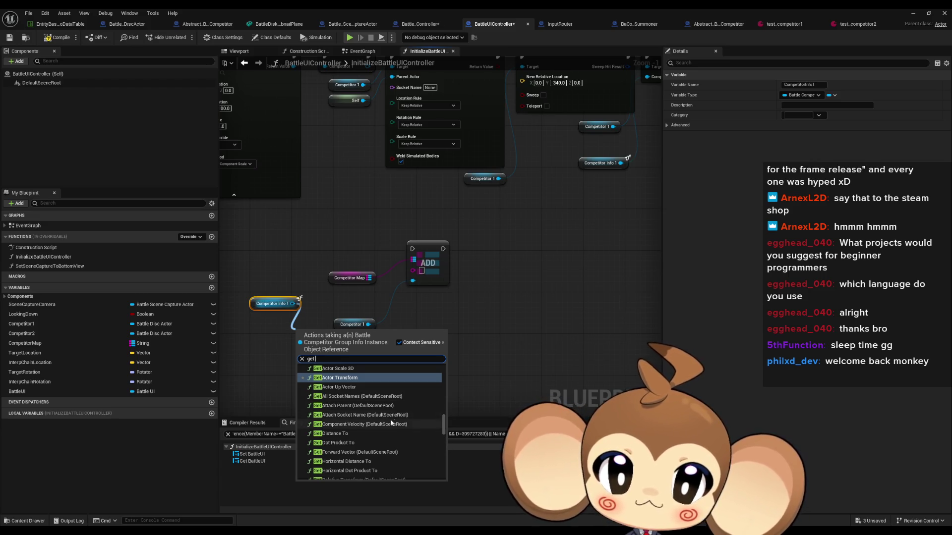
{"action": "left_click_drag", "start_coordinate": [442, 419], "coordinate": [444, 479]}
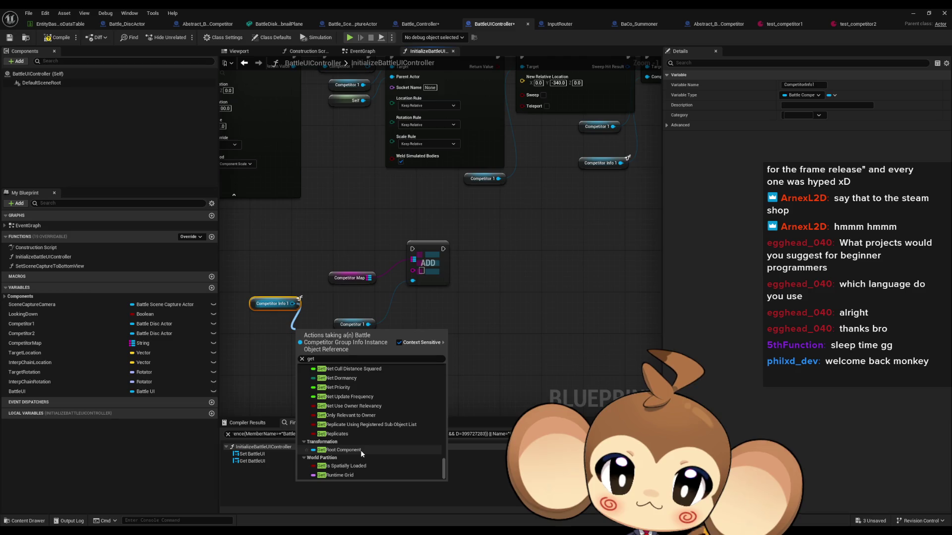
{"action": "scroll", "coordinate": [361, 456], "scroll_direction": "up", "scroll_amount": 5}
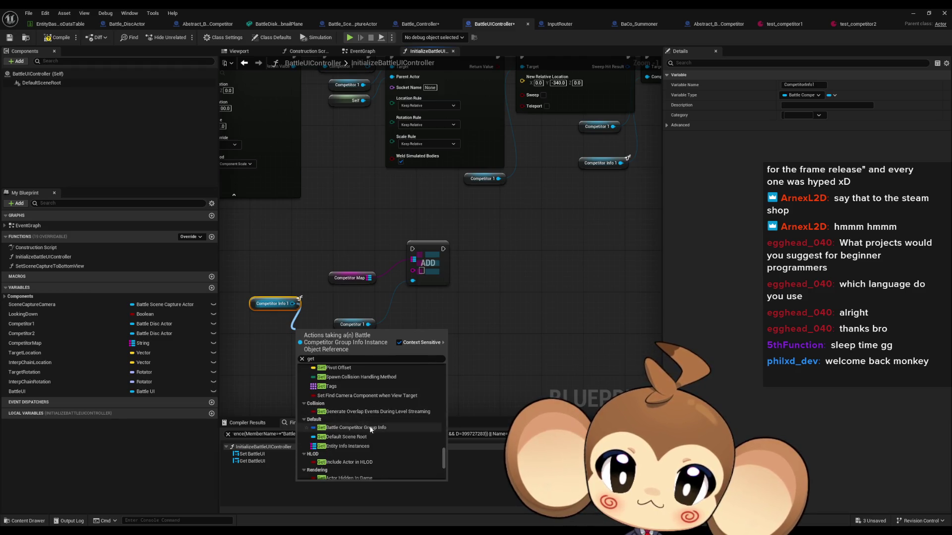
{"action": "left_click", "coordinate": [342, 403]}
{"action": "left_click_drag", "start_coordinate": [323, 337], "coordinate": [259, 327]}
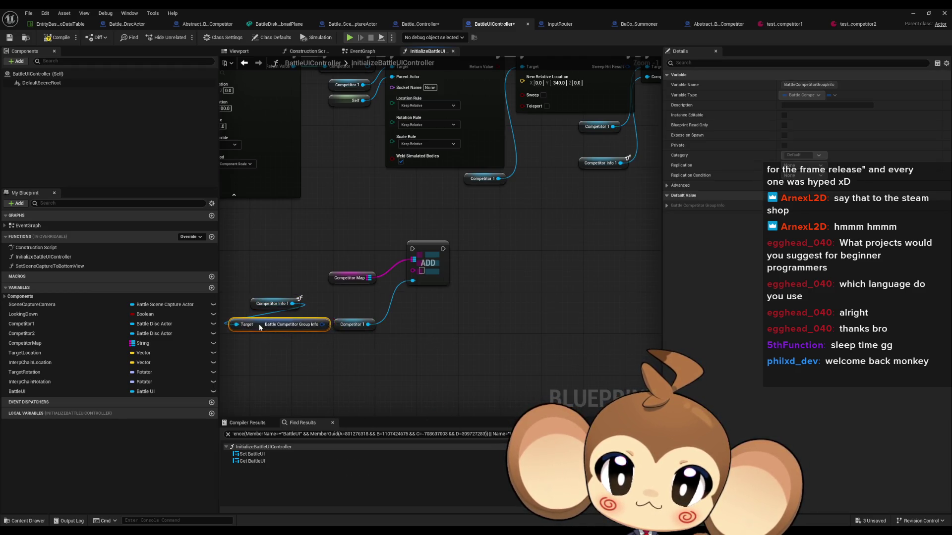
Break the group info struct showing only ID, and wire ID into the ADD node's key.
{"action": "left_click_drag", "start_coordinate": [316, 325], "coordinate": [260, 347]}
{"action": "type", "text": "brea"}
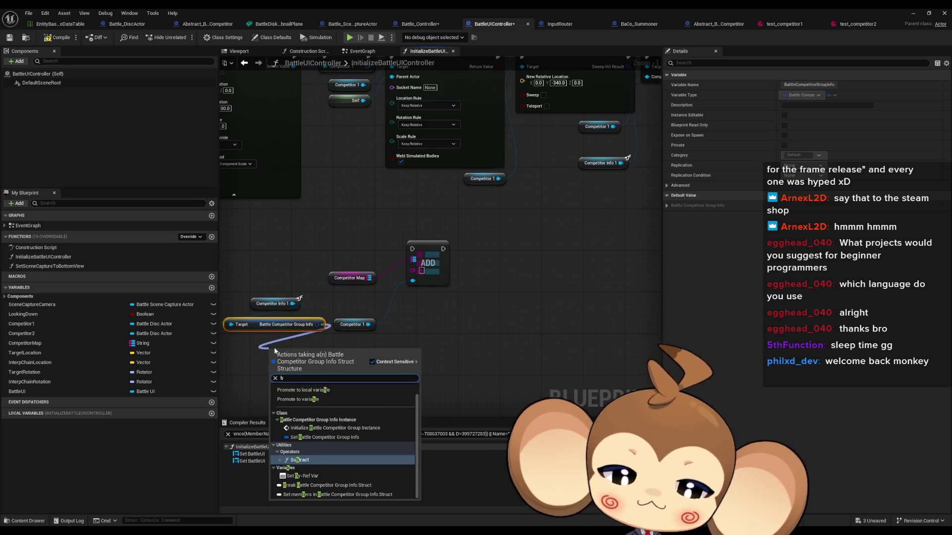
{"action": "left_click", "coordinate": [345, 390]}
{"action": "left_click", "coordinate": [798, 176]}
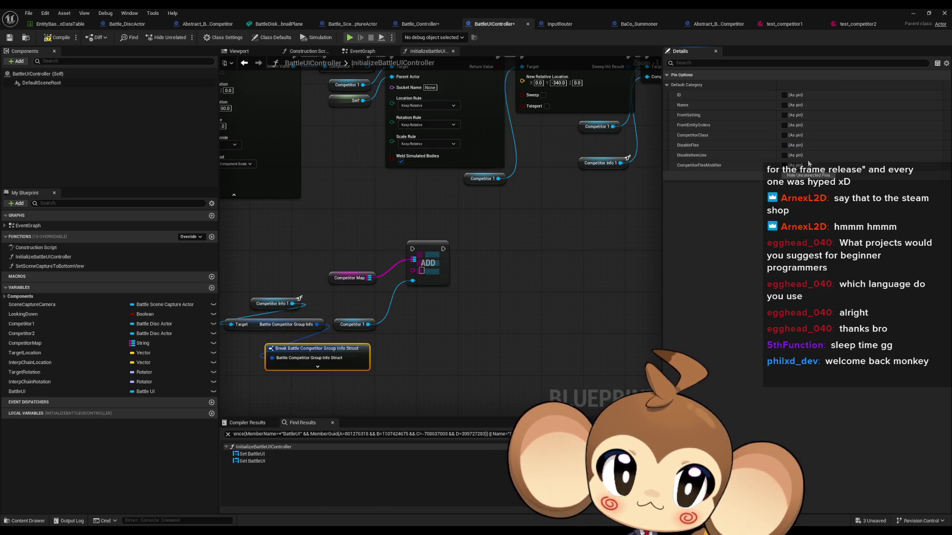
{"action": "left_click", "coordinate": [783, 95]}
{"action": "left_click_drag", "start_coordinate": [359, 358], "coordinate": [422, 270]}
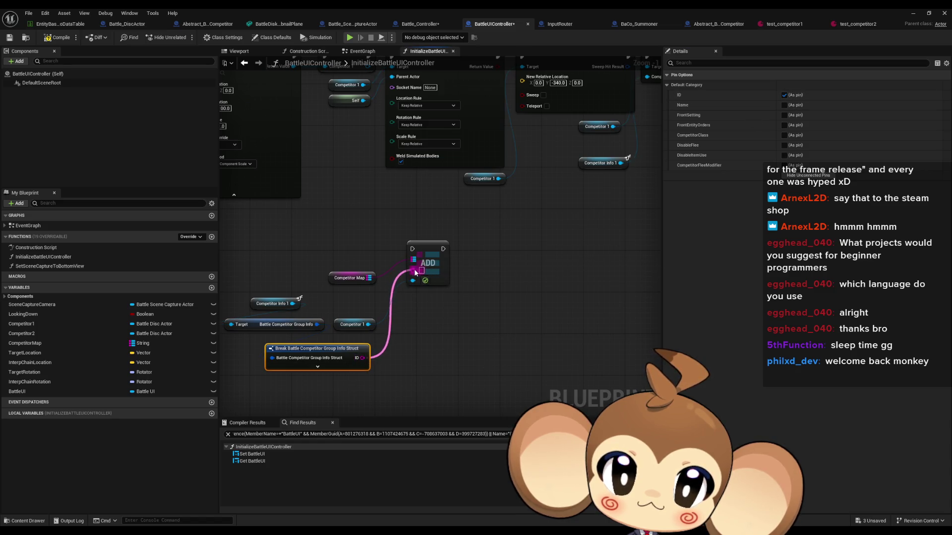
{"action": "scroll", "coordinate": [483, 287], "scroll_direction": "down", "scroll_amount": 3}
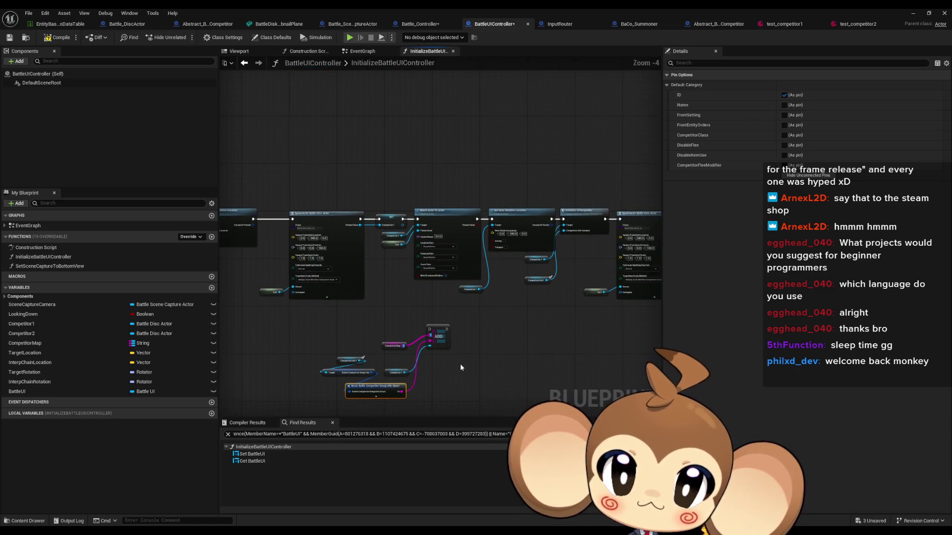
{"action": "scroll", "coordinate": [442, 353], "scroll_direction": "up", "scroll_amount": 4}
Insert the Map ADD between the first Initialize UICompetitor and the second SpawnActor in execution.
{"action": "left_click_drag", "start_coordinate": [275, 255], "coordinate": [483, 371]}
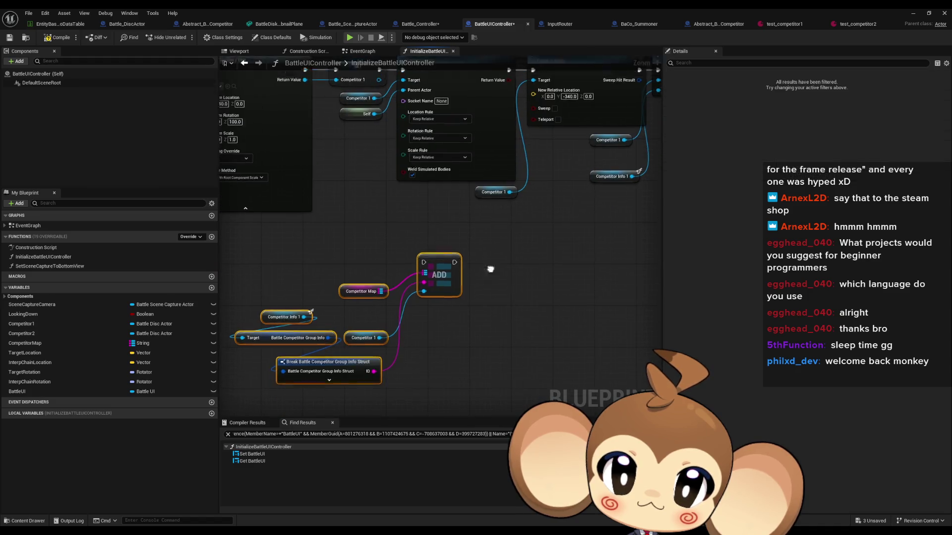
{"action": "left_click", "coordinate": [475, 314]}
{"action": "scroll", "coordinate": [475, 313], "scroll_direction": "down", "scroll_amount": 1}
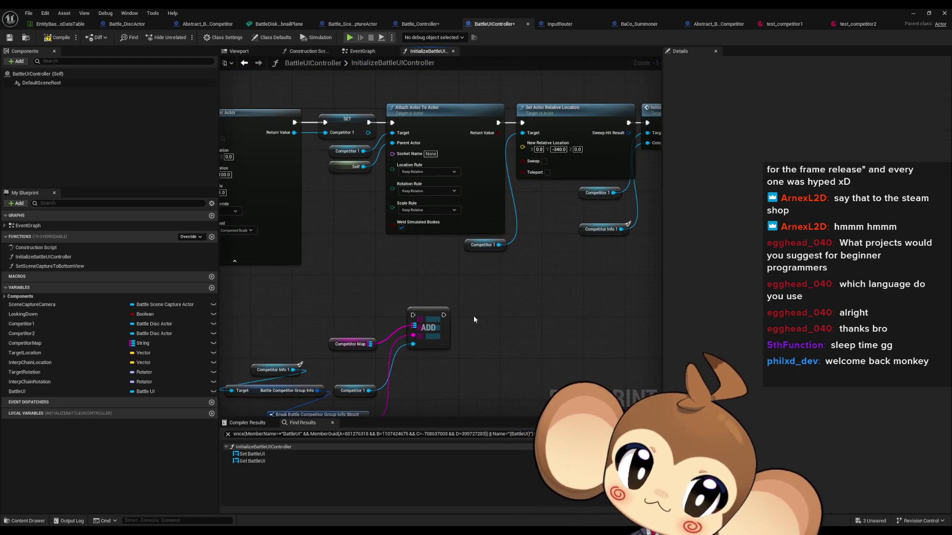
{"action": "left_click_drag", "start_coordinate": [520, 320], "coordinate": [278, 315]}
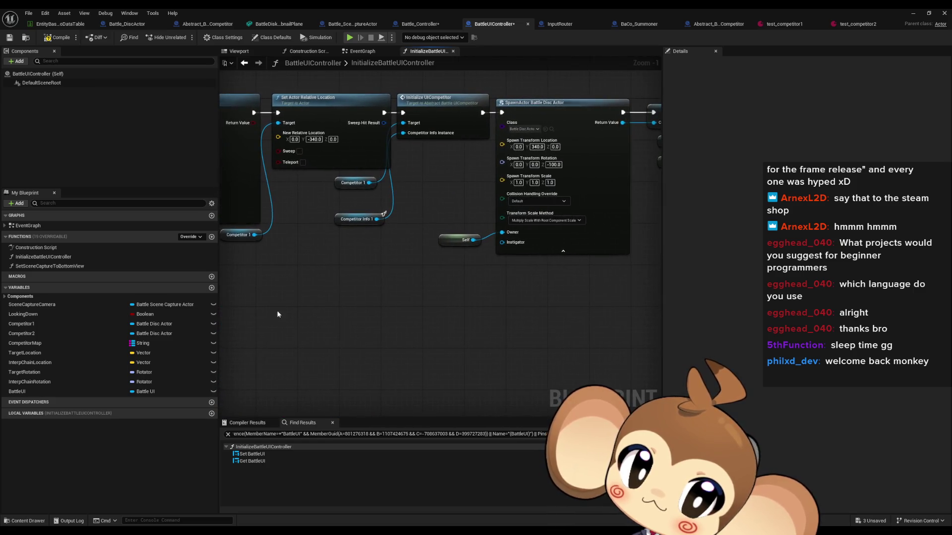
{"action": "left_click_drag", "start_coordinate": [449, 256], "coordinate": [357, 277]}
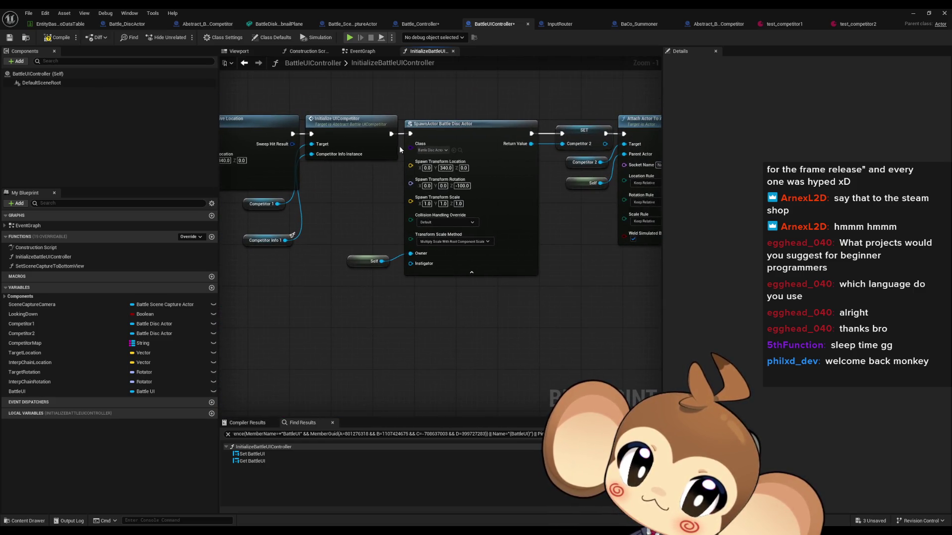
{"action": "scroll", "coordinate": [409, 137], "scroll_direction": "down", "scroll_amount": 2}
{"action": "mouse_move", "coordinate": [421, 356]}
{"action": "left_mouse_down"}
{"action": "mouse_move", "coordinate": [496, 307]}
{"action": "mouse_move", "coordinate": [599, 261]}
{"action": "mouse_move", "coordinate": [489, 272]}
{"action": "left_mouse_up"}
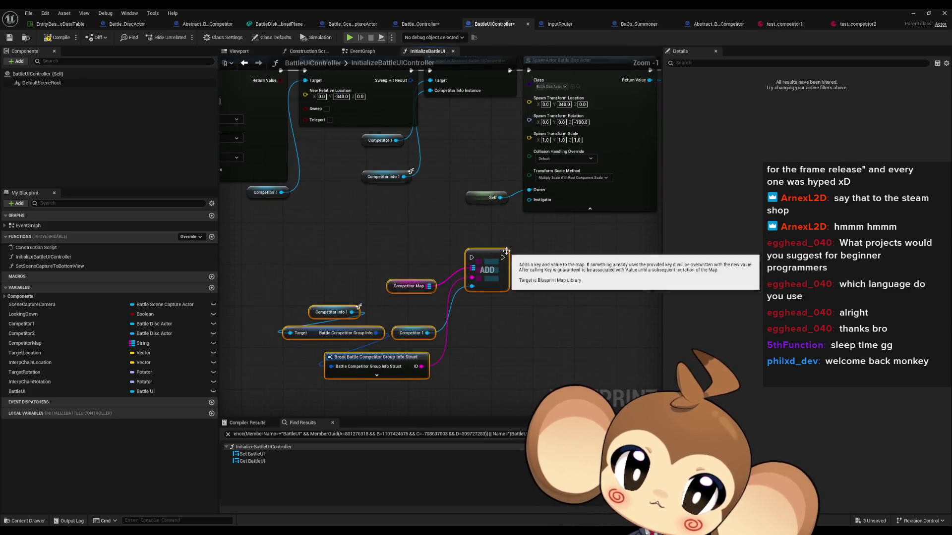
{"action": "scroll", "coordinate": [489, 310], "scroll_direction": "up", "scroll_amount": 2}
{"action": "left_click_drag", "start_coordinate": [486, 310], "coordinate": [512, 122]}
{"action": "mouse_move", "coordinate": [494, 123]}
{"action": "left_mouse_down"}
{"action": "mouse_move", "coordinate": [507, 190]}
{"action": "mouse_move", "coordinate": [455, 311]}
{"action": "left_mouse_up"}
{"action": "scroll", "coordinate": [476, 319], "scroll_direction": "down", "scroll_amount": 1}
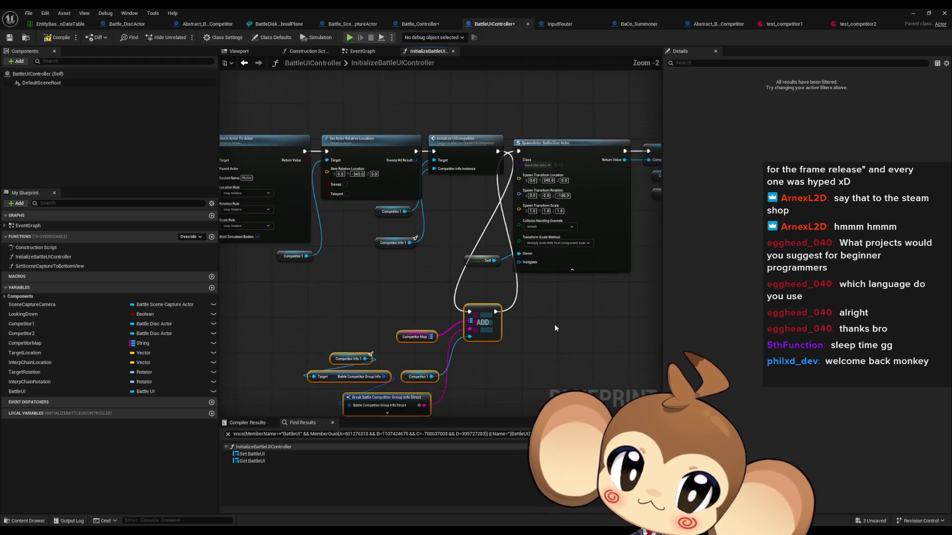
{"action": "mouse_move", "coordinate": [554, 324]}
{"action": "left_mouse_down"}
{"action": "mouse_move", "coordinate": [347, 324]}
{"action": "mouse_move", "coordinate": [434, 323]}
{"action": "mouse_move", "coordinate": [344, 310]}
{"action": "mouse_move", "coordinate": [249, 316]}
{"action": "mouse_move", "coordinate": [376, 327]}
{"action": "mouse_move", "coordinate": [287, 331]}
{"action": "mouse_move", "coordinate": [337, 340]}
{"action": "left_mouse_up"}
{"action": "scroll", "coordinate": [430, 357], "scroll_direction": "up", "scroll_amount": 1}
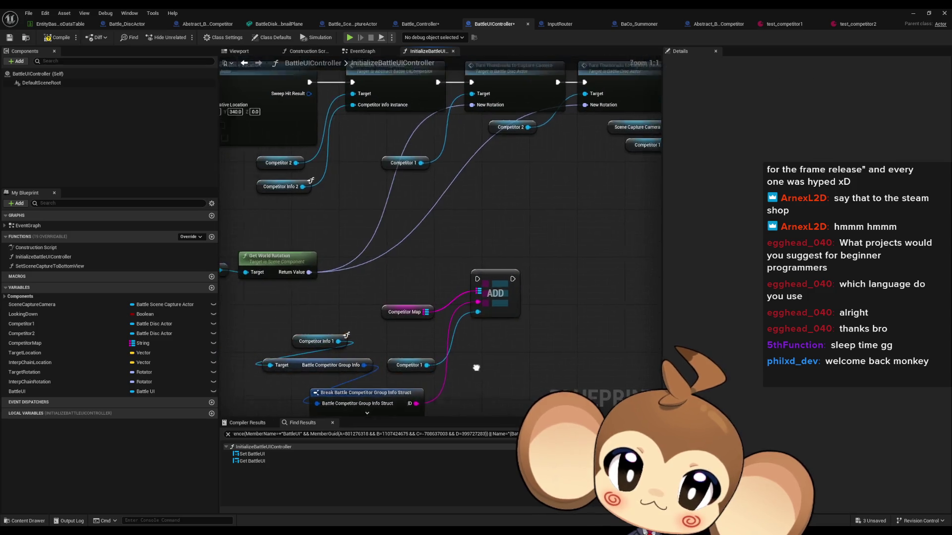
Paste Competitor 2 as the ADD value and feed Competitor Info 2 into the group info getter.
{"action": "left_click_drag", "start_coordinate": [382, 168], "coordinate": [408, 210]}
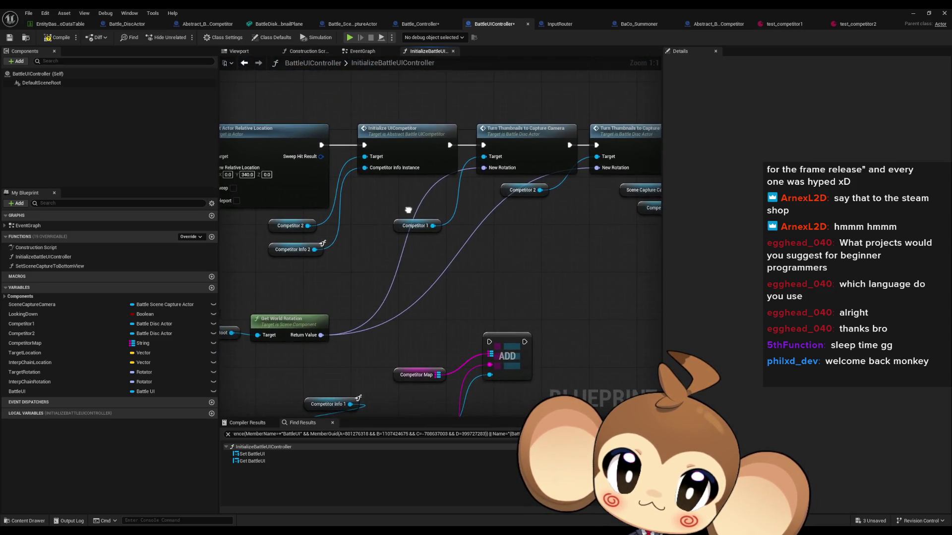
{"action": "left_click", "coordinate": [290, 225]}
{"action": "mouse_move", "coordinate": [421, 397]}
{"action": "left_mouse_down"}
{"action": "mouse_move", "coordinate": [400, 339]}
{"action": "mouse_move", "coordinate": [468, 316]}
{"action": "left_mouse_up"}
{"action": "key", "text": "ctrl+c"}
{"action": "key", "text": "ctrl+v"}
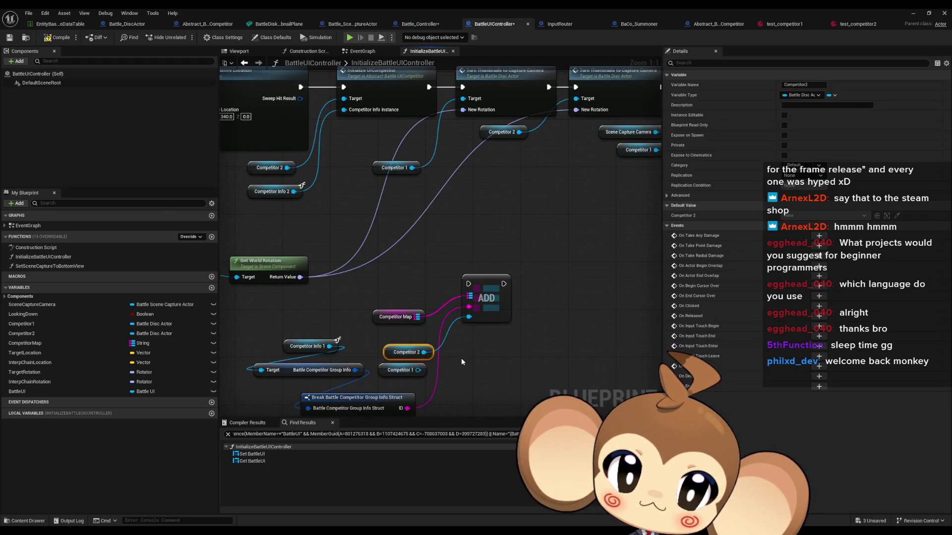
{"action": "left_click", "coordinate": [461, 358]}
{"action": "left_click_drag", "start_coordinate": [337, 337], "coordinate": [351, 314]}
{"action": "key", "text": "ctrl+v"}
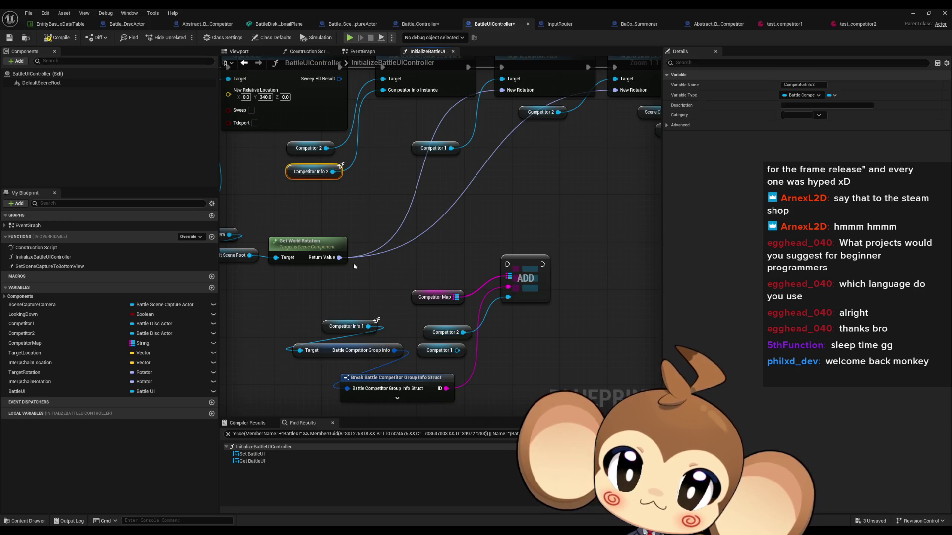
{"action": "left_click_drag", "start_coordinate": [375, 303], "coordinate": [301, 351]}
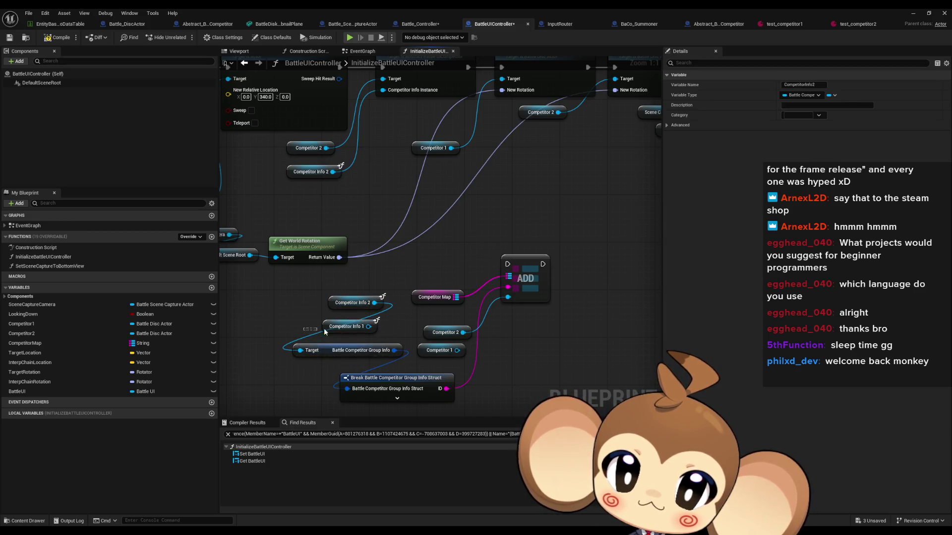
Wire the ADD between the second Initialize UI Competitor and Turn Thumbnails to Capture Camera.
{"action": "left_click_drag", "start_coordinate": [507, 358], "coordinate": [488, 404]}
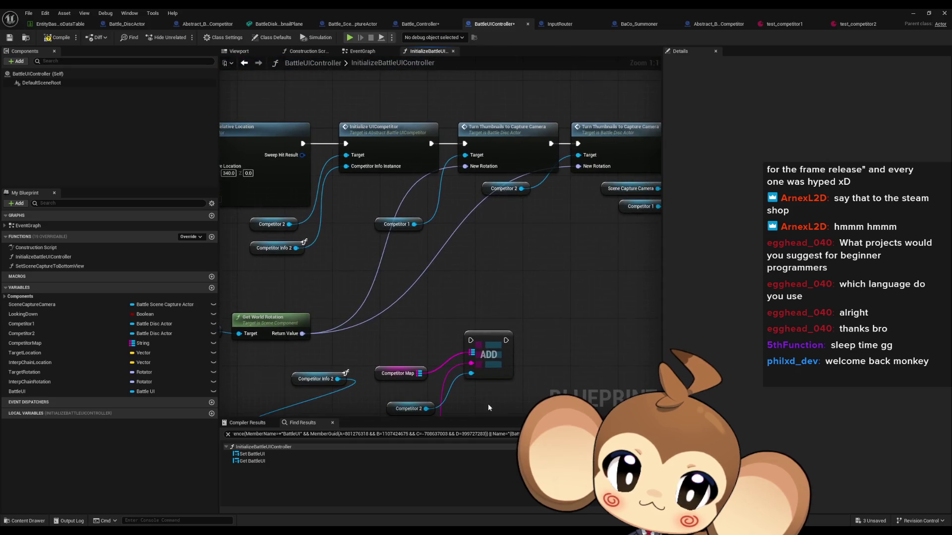
{"action": "left_click_drag", "start_coordinate": [515, 351], "coordinate": [520, 226]}
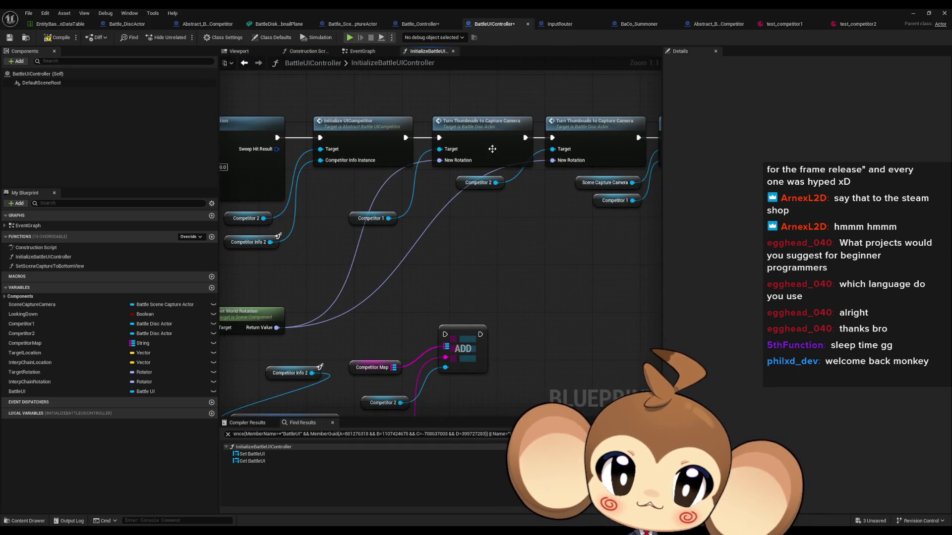
{"action": "left_click_drag", "start_coordinate": [526, 159], "coordinate": [535, 261]}
{"action": "mouse_move", "coordinate": [479, 335]}
{"action": "left_mouse_down"}
{"action": "mouse_move", "coordinate": [441, 148]}
{"action": "mouse_move", "coordinate": [410, 147]}
{"action": "mouse_move", "coordinate": [438, 138]}
{"action": "left_mouse_up"}
{"action": "left_click_drag", "start_coordinate": [444, 334], "coordinate": [405, 138]}
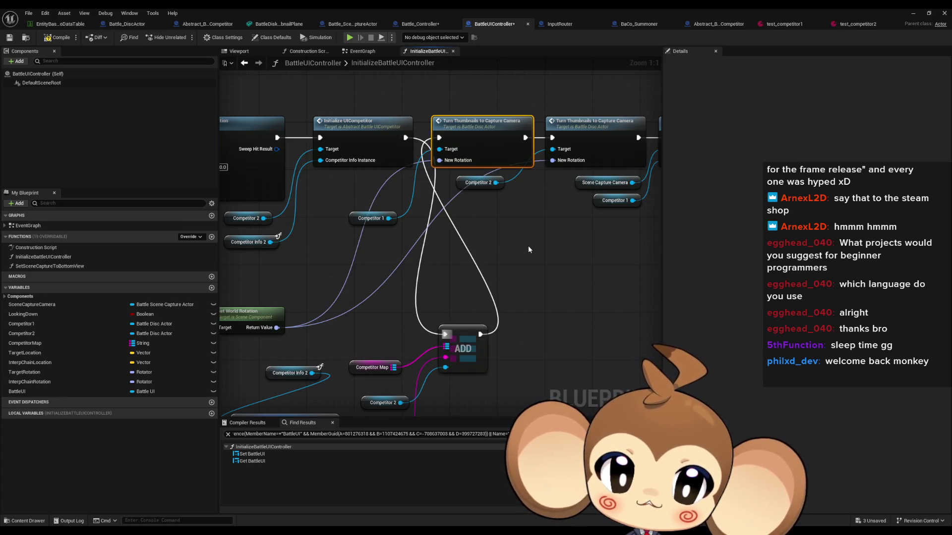
{"action": "left_click_drag", "start_coordinate": [528, 245], "coordinate": [300, 239]}
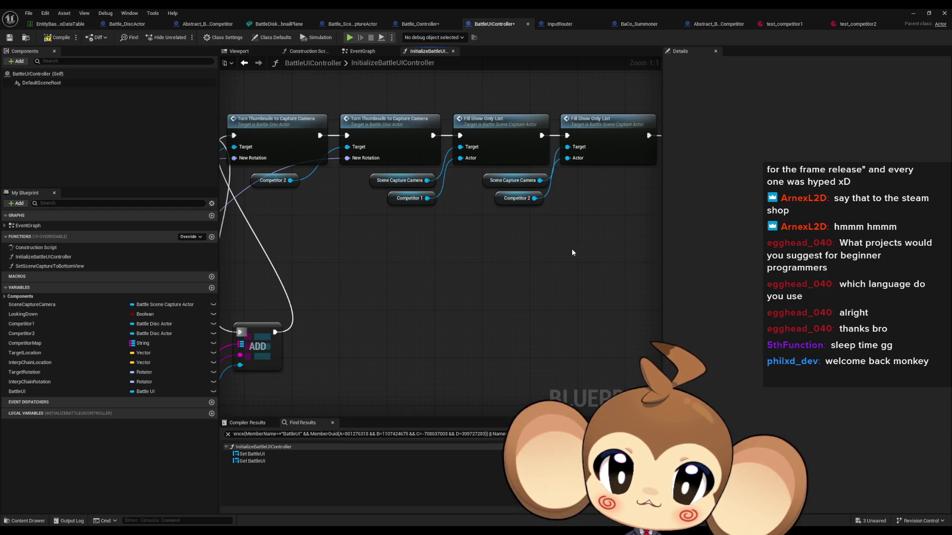
{"action": "mouse_move", "coordinate": [572, 251]}
{"action": "left_mouse_down"}
{"action": "mouse_move", "coordinate": [183, 250]}
{"action": "mouse_move", "coordinate": [400, 315]}
{"action": "mouse_move", "coordinate": [484, 319]}
{"action": "left_mouse_up"}
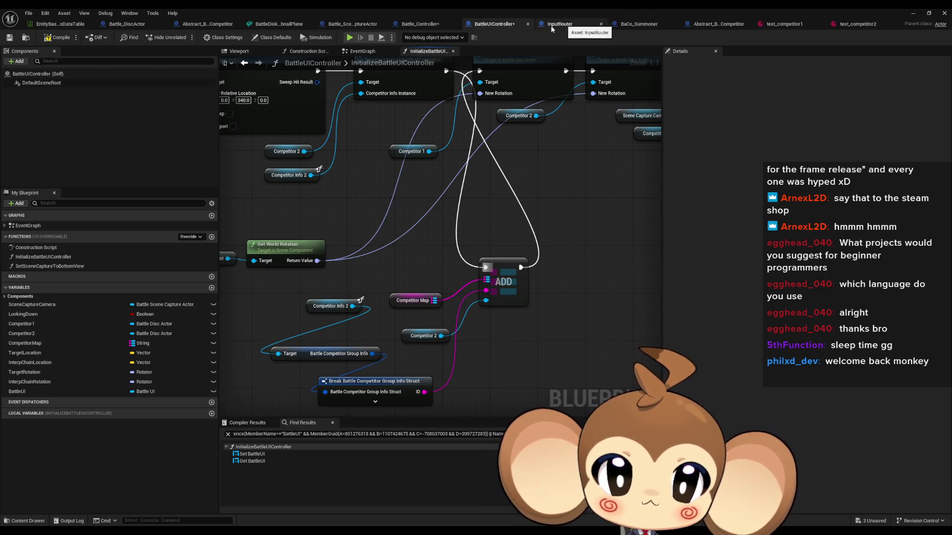
Look over the Battle_Controller graph and the InputRouter blueprint's input graph.
{"action": "left_click", "coordinate": [428, 23]}
{"action": "scroll", "coordinate": [466, 283], "scroll_direction": "down", "scroll_amount": 5}
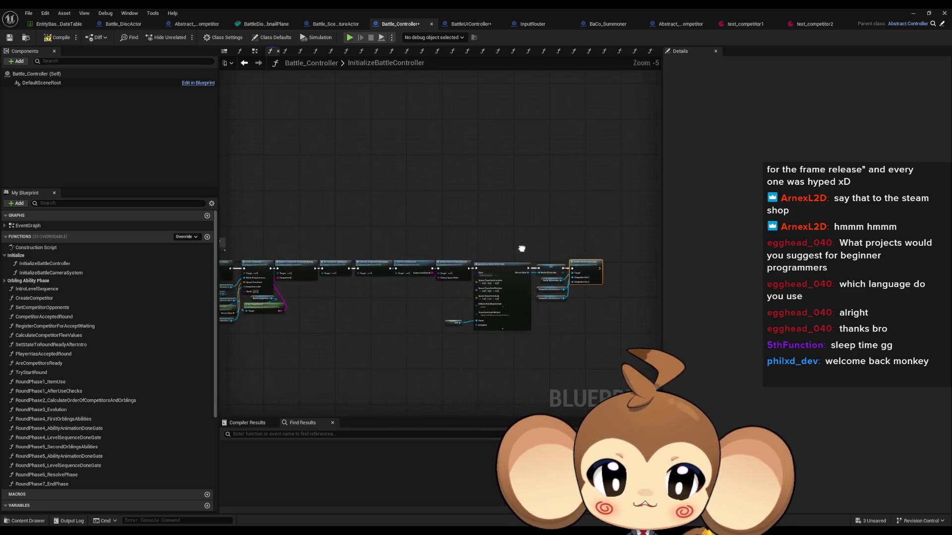
{"action": "scroll", "coordinate": [495, 257], "scroll_direction": "up", "scroll_amount": 3}
{"action": "left_click", "coordinate": [534, 26]}
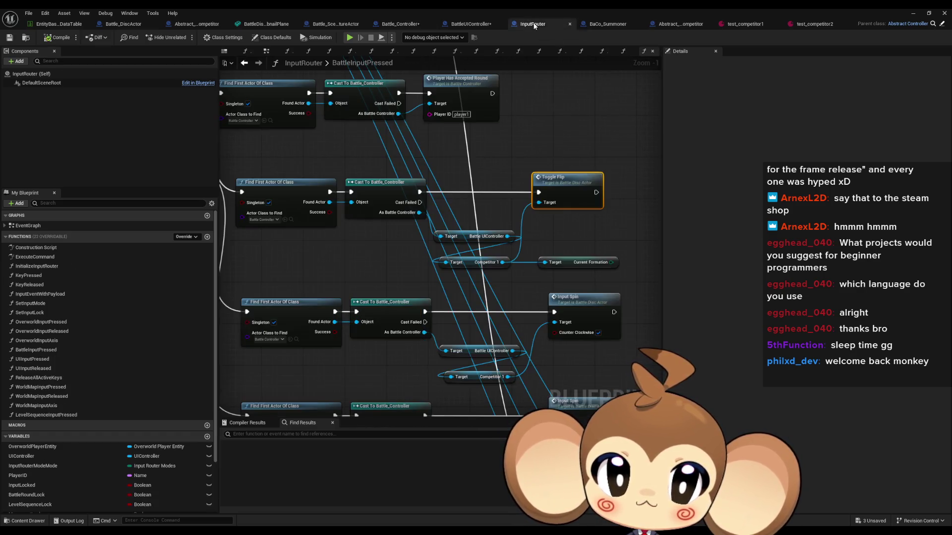
{"action": "scroll", "coordinate": [559, 232], "scroll_direction": "down", "scroll_amount": 2}
{"action": "scroll", "coordinate": [559, 232], "scroll_direction": "up", "scroll_amount": 4}
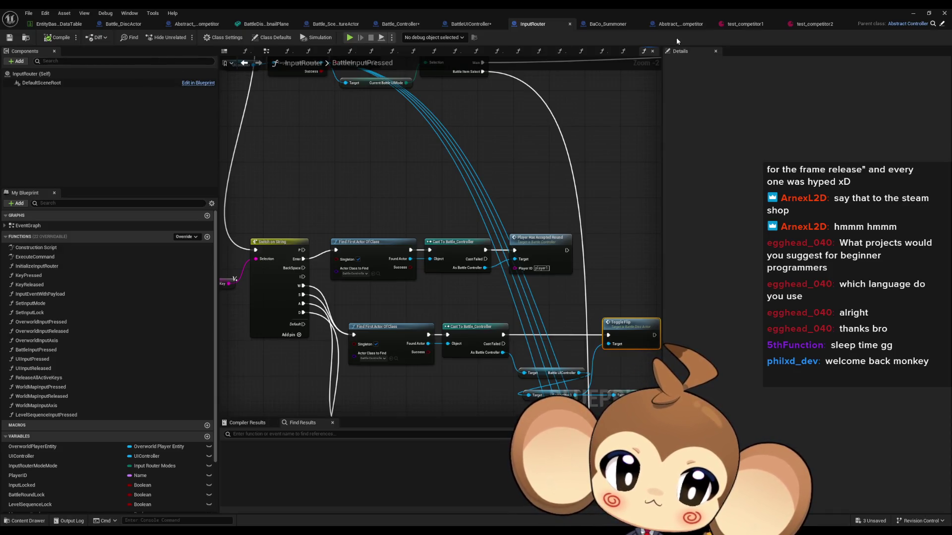
In BaCo_Summoner's UpdateFront, check the Switch Formation node and bring up the add-node action list.
{"action": "left_click", "coordinate": [609, 25]}
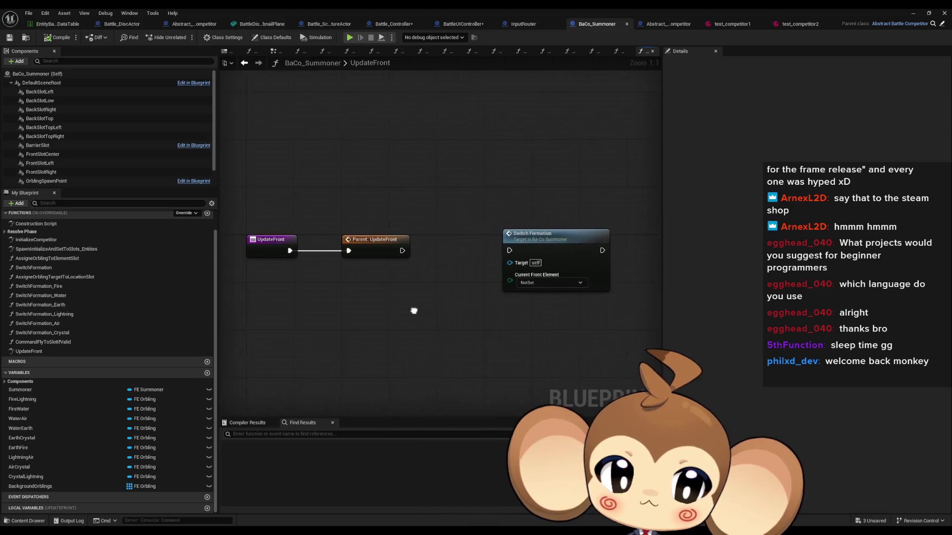
{"action": "left_click_drag", "start_coordinate": [483, 189], "coordinate": [588, 292]}
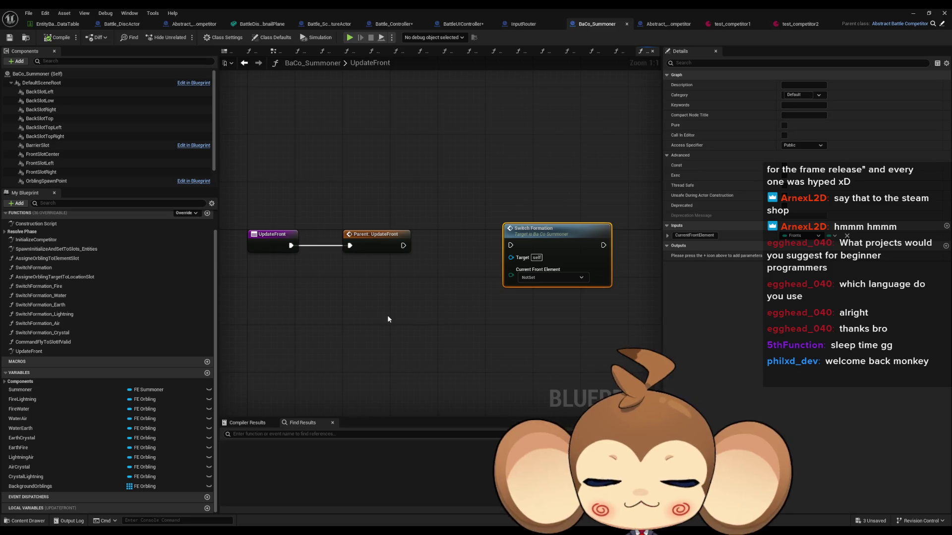
{"action": "left_click_drag", "start_coordinate": [355, 313], "coordinate": [385, 303]}
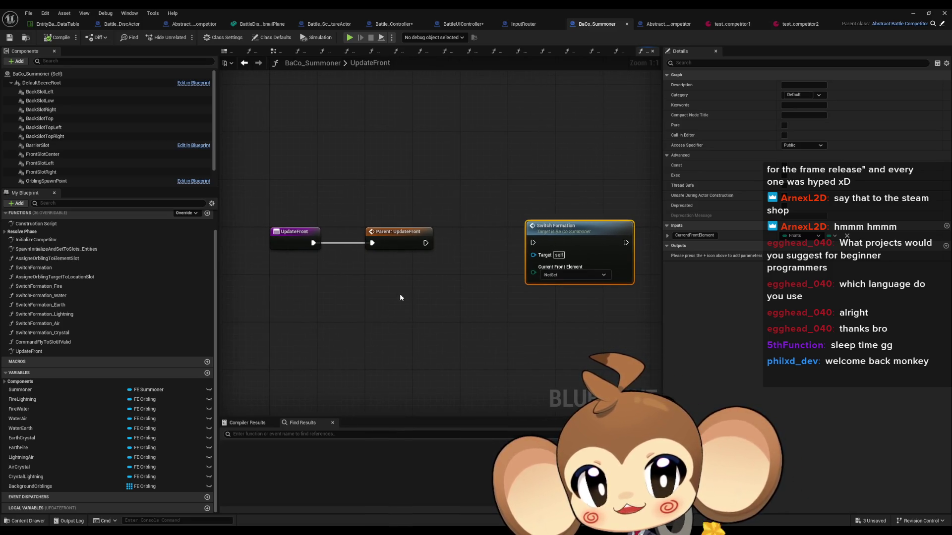
{"action": "left_click", "coordinate": [376, 310]}
{"action": "right_click", "coordinate": [332, 292]}
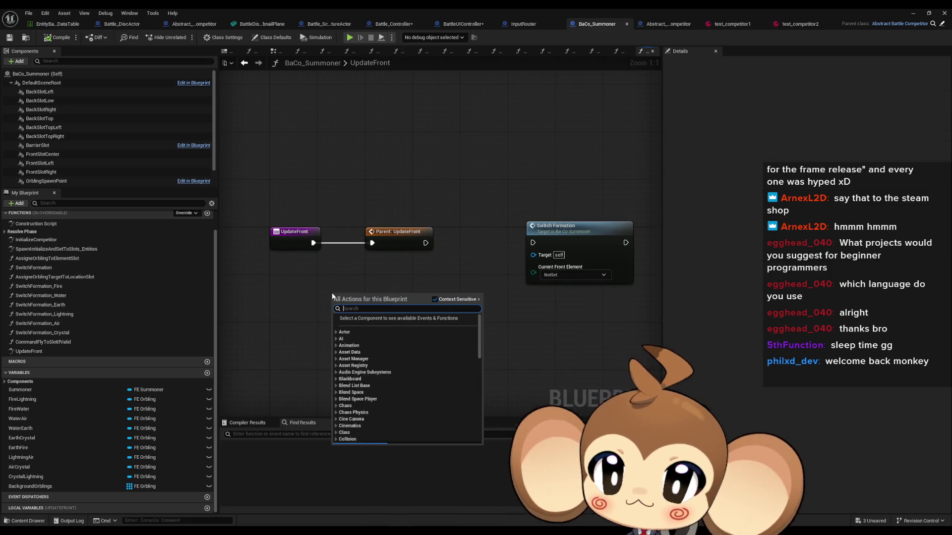
Add a Battle Group Instance getter node to UpdateFront.
{"action": "type", "text": "get"}
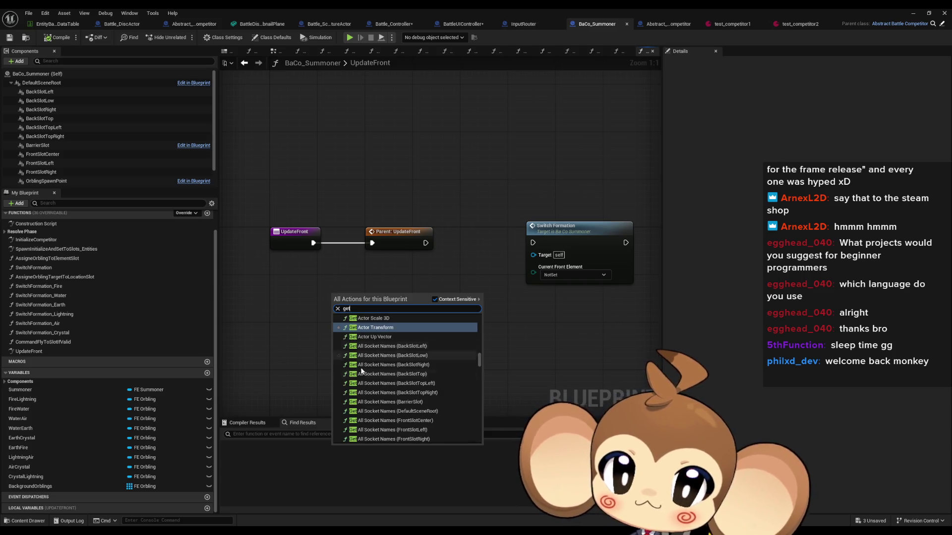
{"action": "type", "text": " info"}
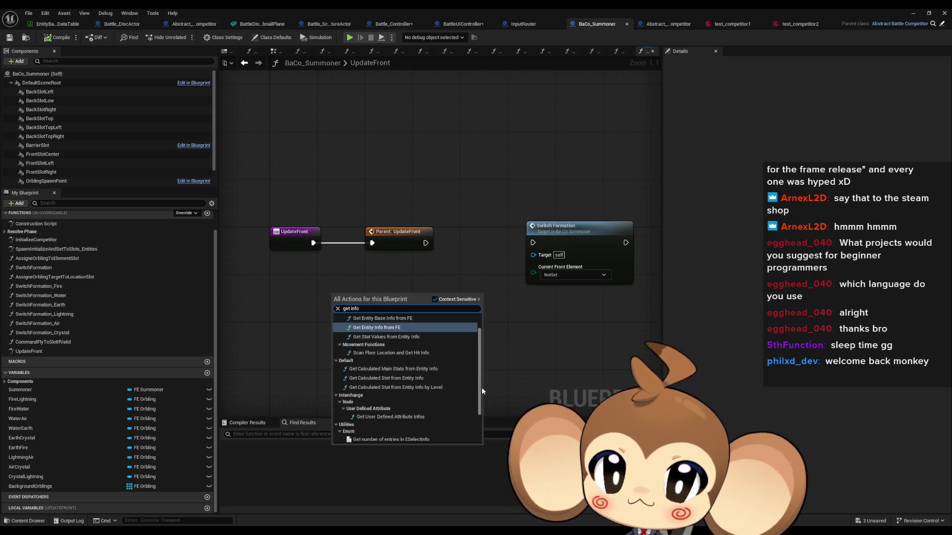
{"action": "key", "text": "BackSpace"}
{"action": "key", "text": "BackSpace"}
{"action": "key", "text": "BackSpace"}
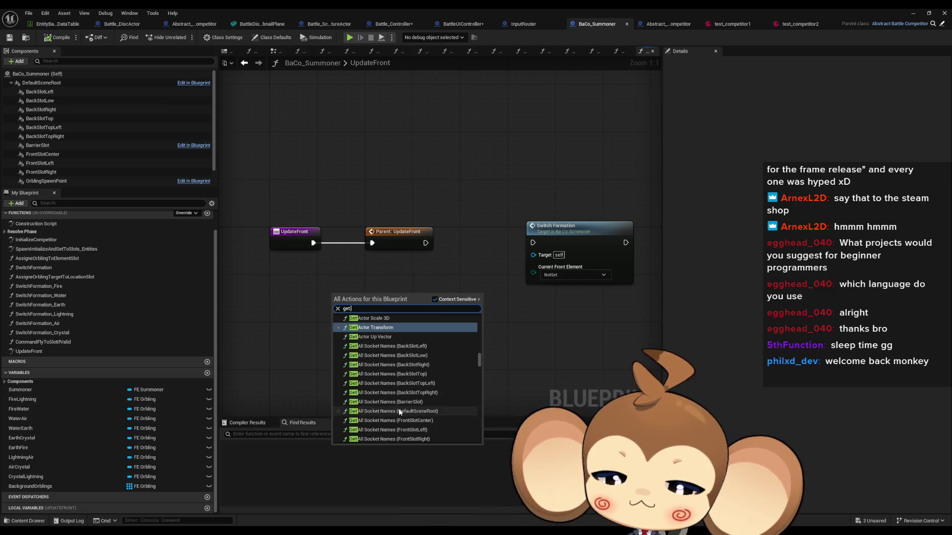
{"action": "type", "text": " inst"}
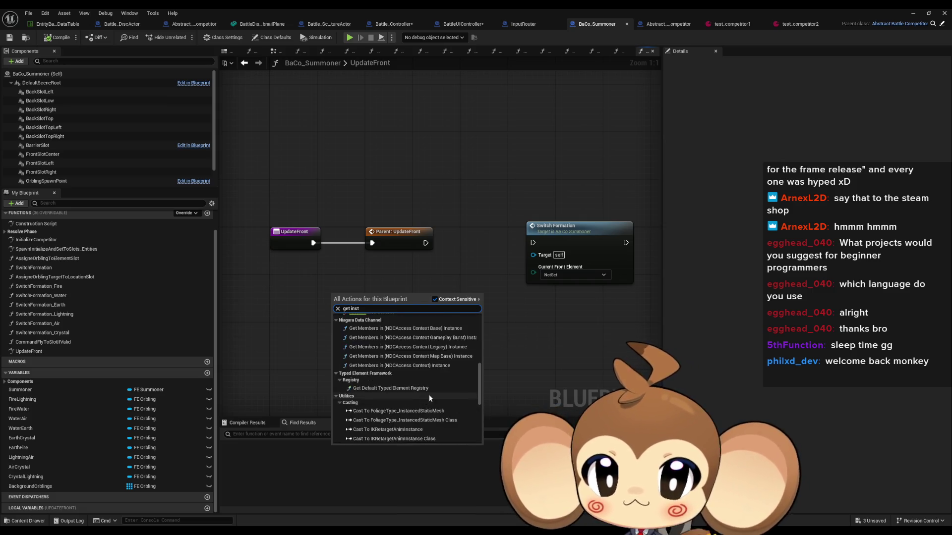
{"action": "scroll", "coordinate": [430, 395], "scroll_direction": "up", "scroll_amount": 4}
{"action": "left_click", "coordinate": [390, 418]}
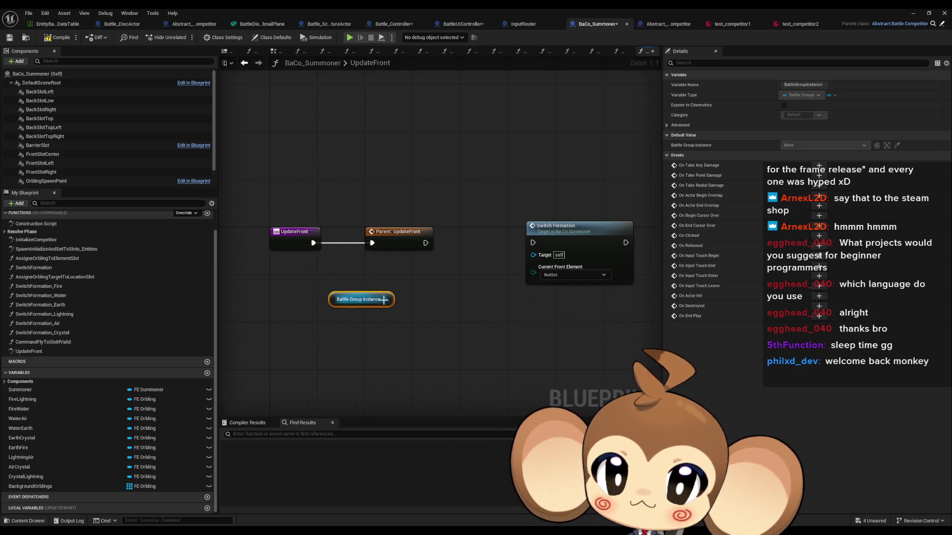
Wire a Get Battle Competitor Group Info node to the Battle Group Instance.
{"action": "left_click_drag", "start_coordinate": [384, 300], "coordinate": [356, 358]}
{"action": "type", "text": "get info"}
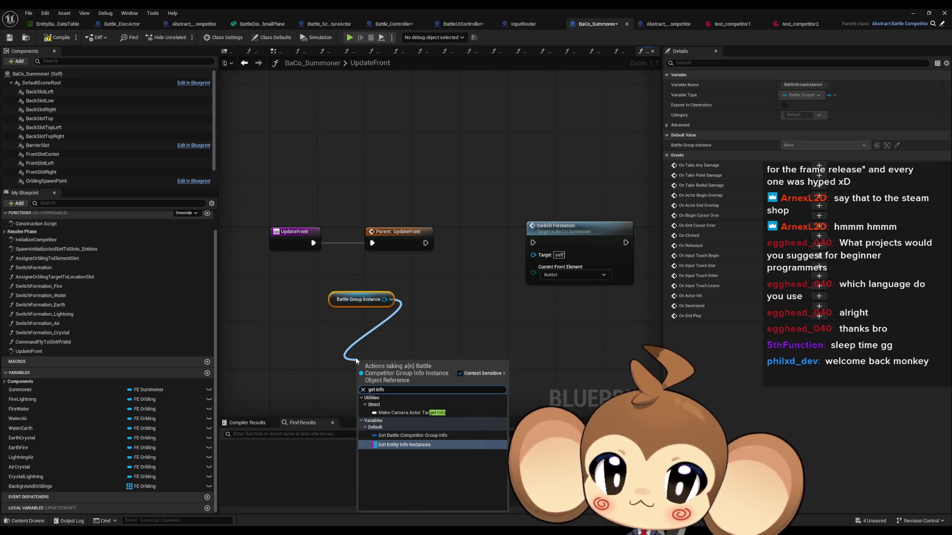
{"action": "left_click", "coordinate": [407, 435]}
{"action": "left_click_drag", "start_coordinate": [389, 365], "coordinate": [341, 317]}
Break the group info into a Break Battle Competitor Group Info Struct node with the ID pin exposed.
{"action": "mouse_move", "coordinate": [407, 317]}
{"action": "left_mouse_down"}
{"action": "mouse_move", "coordinate": [347, 357]}
{"action": "mouse_move", "coordinate": [339, 345]}
{"action": "left_mouse_up"}
{"action": "type", "text": "brea"}
{"action": "left_click", "coordinate": [384, 399]}
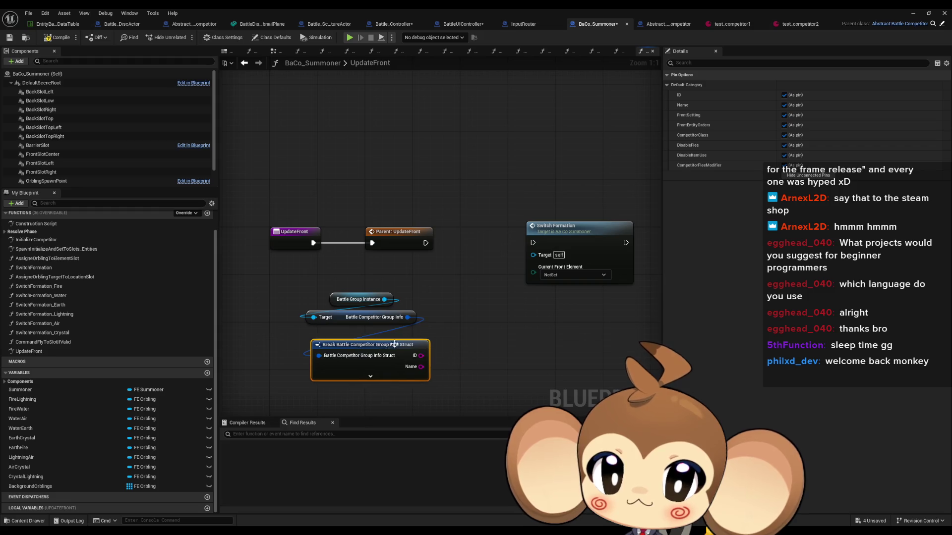
{"action": "left_click", "coordinate": [783, 95]}
{"action": "mouse_move", "coordinate": [423, 368]}
{"action": "left_mouse_down"}
{"action": "mouse_move", "coordinate": [411, 362]}
{"action": "mouse_move", "coordinate": [417, 344]}
{"action": "mouse_move", "coordinate": [486, 322]}
{"action": "left_mouse_up"}
{"action": "left_click", "coordinate": [423, 412]}
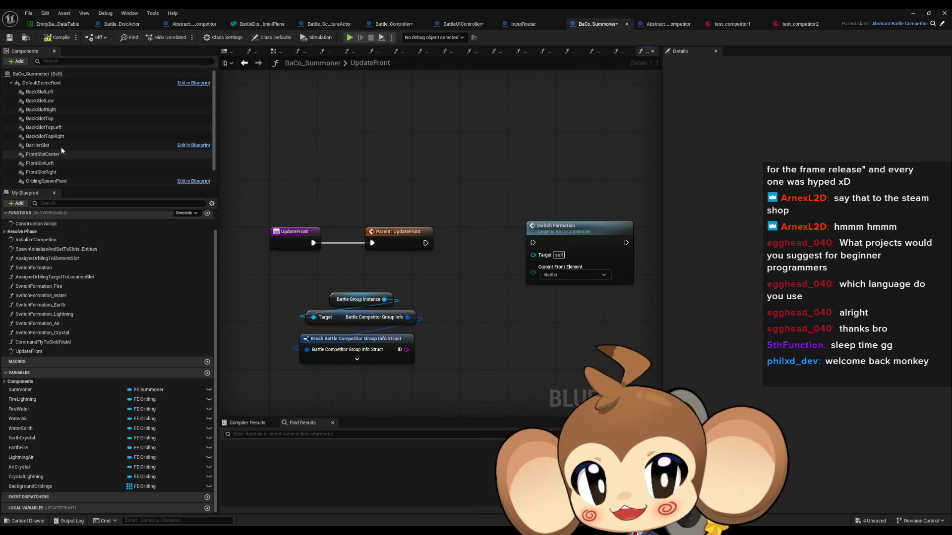
{"action": "left_click", "coordinate": [120, 25]}
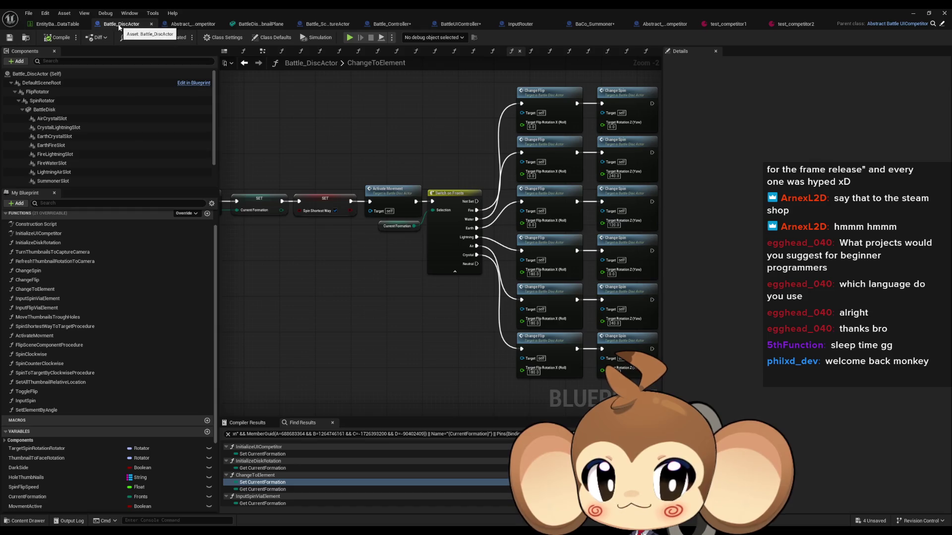
Review Abstract_BattleUICompetitor's InitializeUICompetitor up to Set Static Mesh and Get Entity Base Info.
{"action": "left_click", "coordinate": [186, 24]}
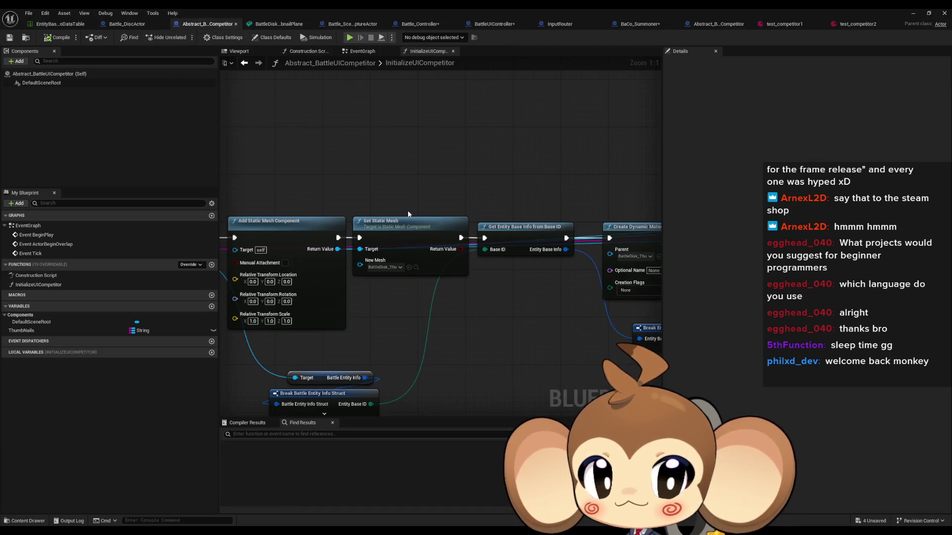
{"action": "scroll", "coordinate": [405, 211], "scroll_direction": "down", "scroll_amount": 2}
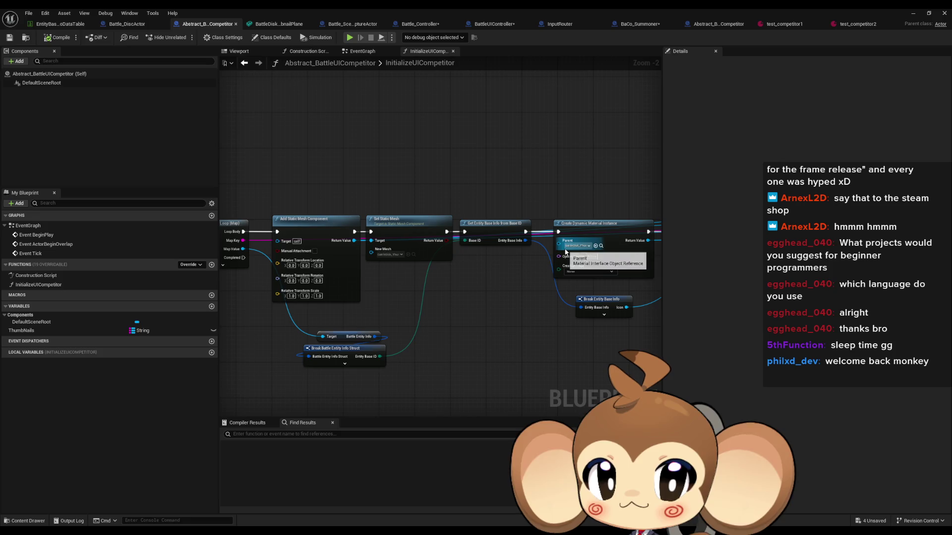
{"action": "mouse_move", "coordinate": [502, 280]}
{"action": "left_mouse_down"}
{"action": "mouse_move", "coordinate": [376, 253]}
{"action": "mouse_move", "coordinate": [660, 263]}
{"action": "left_mouse_up"}
{"action": "mouse_move", "coordinate": [596, 284]}
{"action": "left_mouse_down"}
{"action": "mouse_move", "coordinate": [511, 251]}
{"action": "mouse_move", "coordinate": [361, 226]}
{"action": "left_mouse_up"}
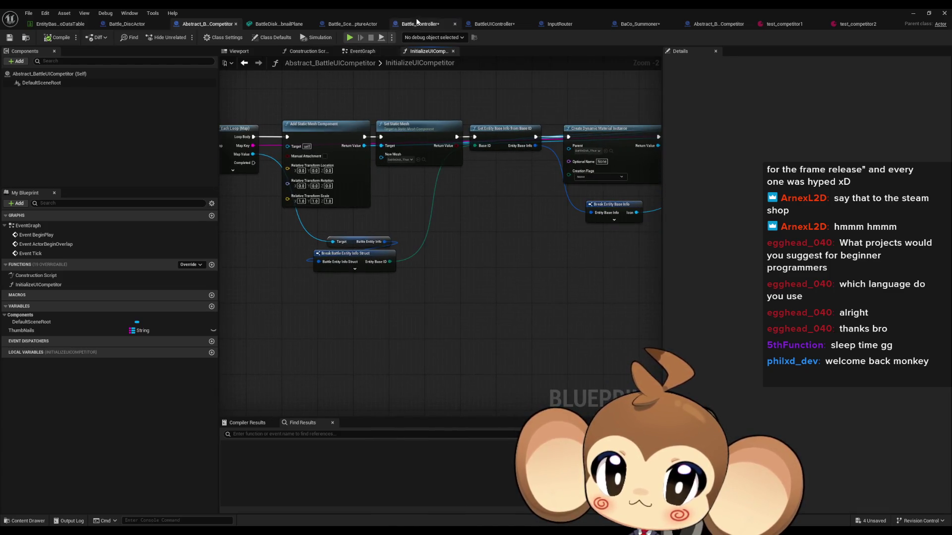
View the whole InitializeBattleController node chain in Battle_Controller.
{"action": "left_click", "coordinate": [419, 23]}
{"action": "scroll", "coordinate": [350, 210], "scroll_direction": "down", "scroll_amount": 4}
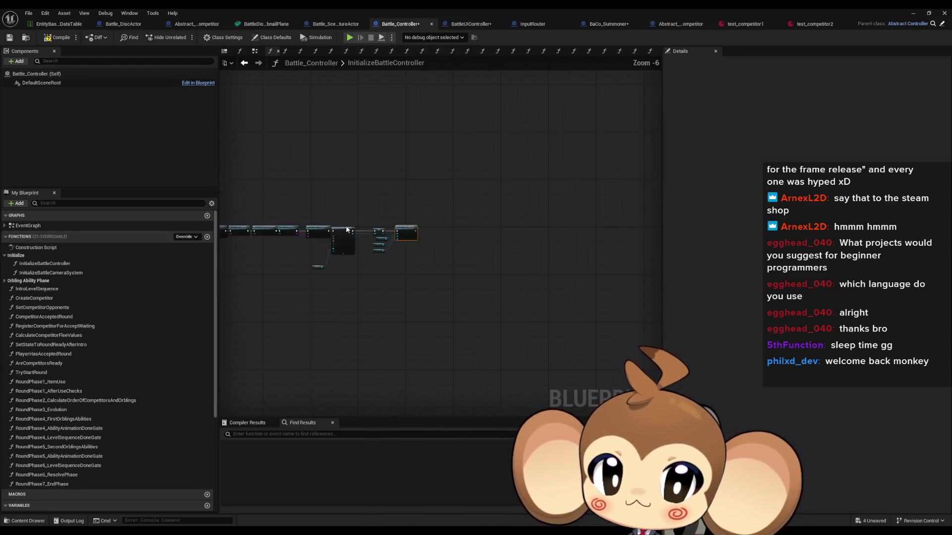
{"action": "left_click_drag", "start_coordinate": [243, 257], "coordinate": [347, 268]}
{"action": "scroll", "coordinate": [551, 270], "scroll_direction": "up", "scroll_amount": 7}
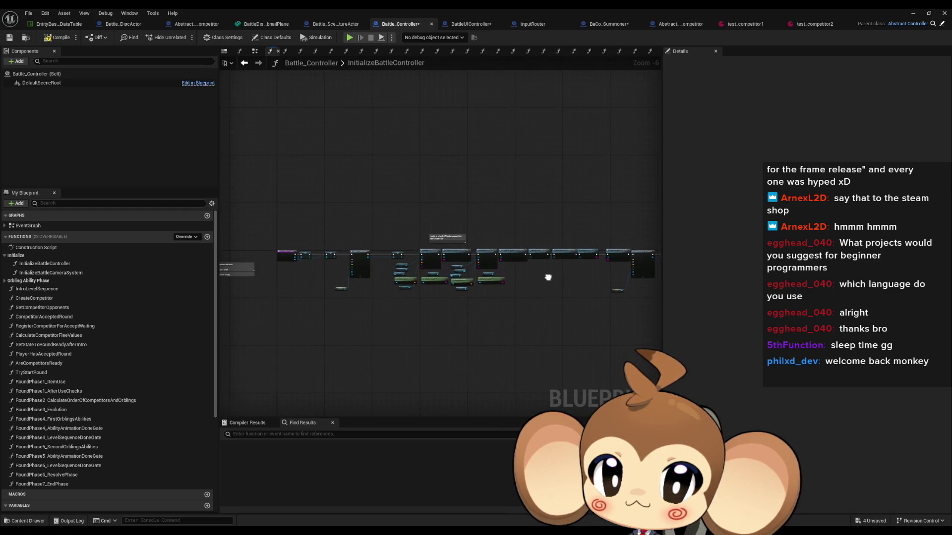
{"action": "double_click", "coordinate": [569, 256]}
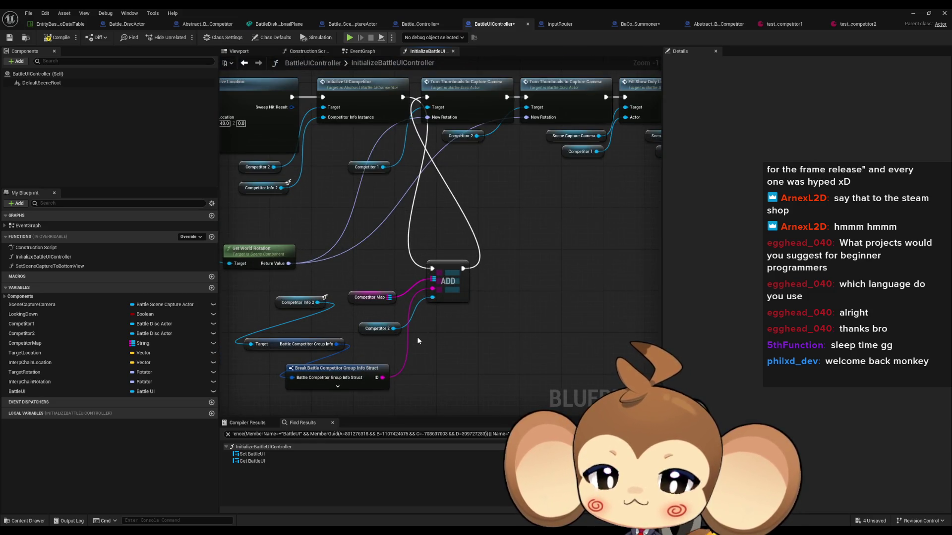
{"action": "scroll", "coordinate": [418, 340], "scroll_direction": "up", "scroll_amount": 1}
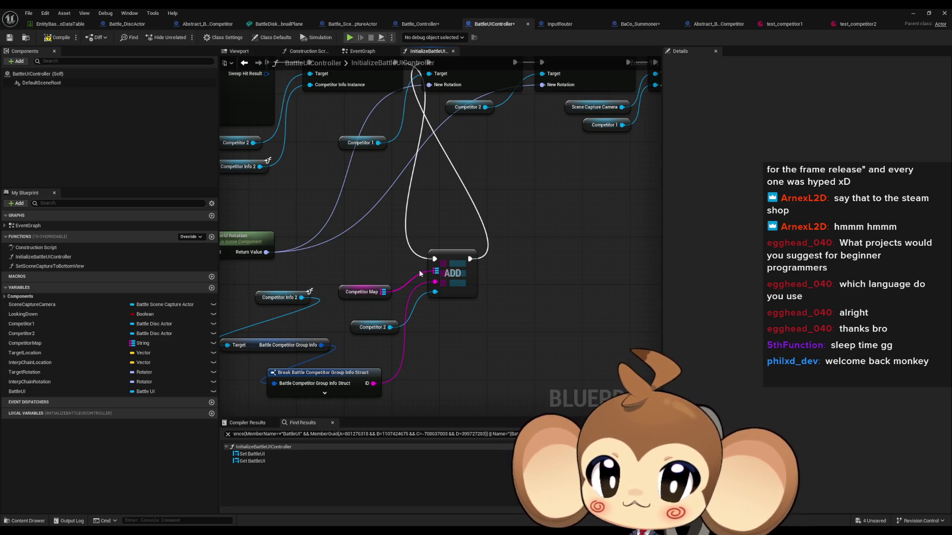
{"action": "left_click_drag", "start_coordinate": [315, 317], "coordinate": [361, 315]}
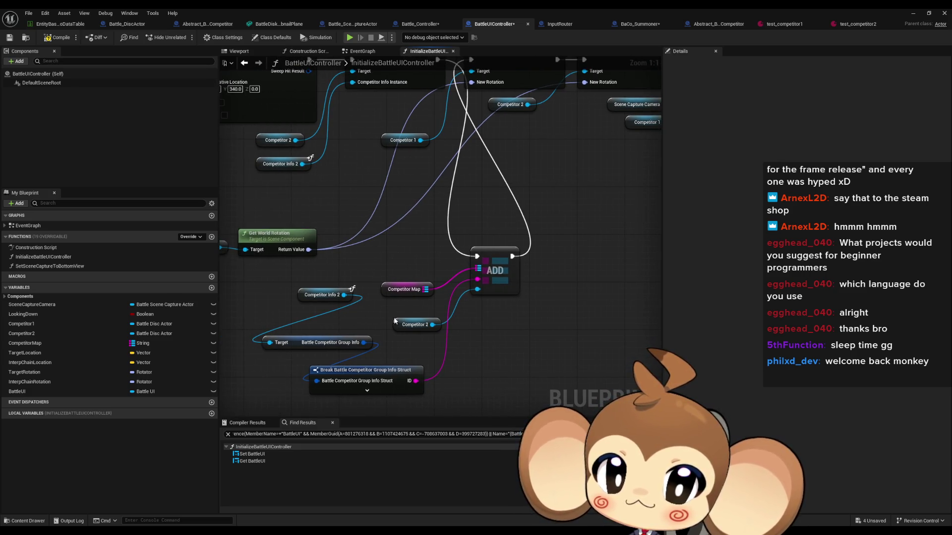
{"action": "left_click", "coordinate": [337, 296]}
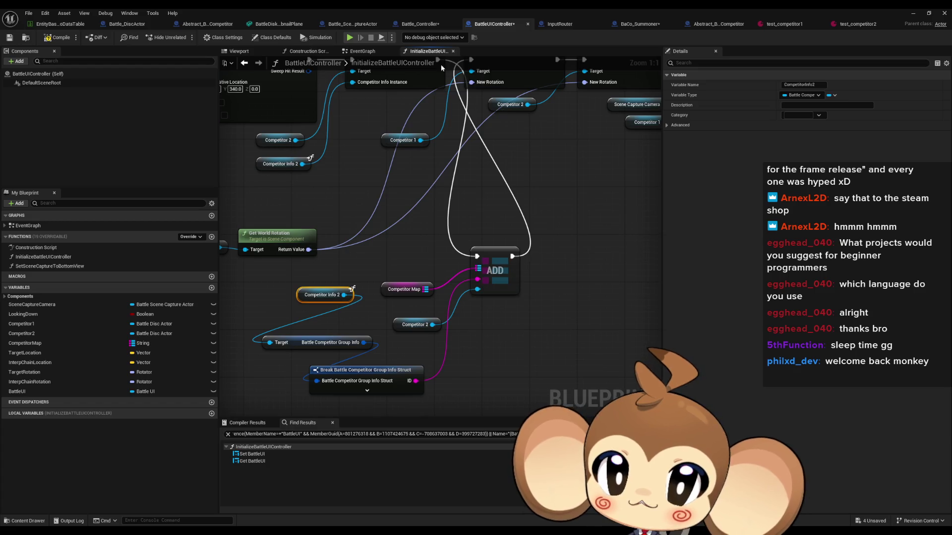
{"action": "left_click", "coordinate": [427, 25]}
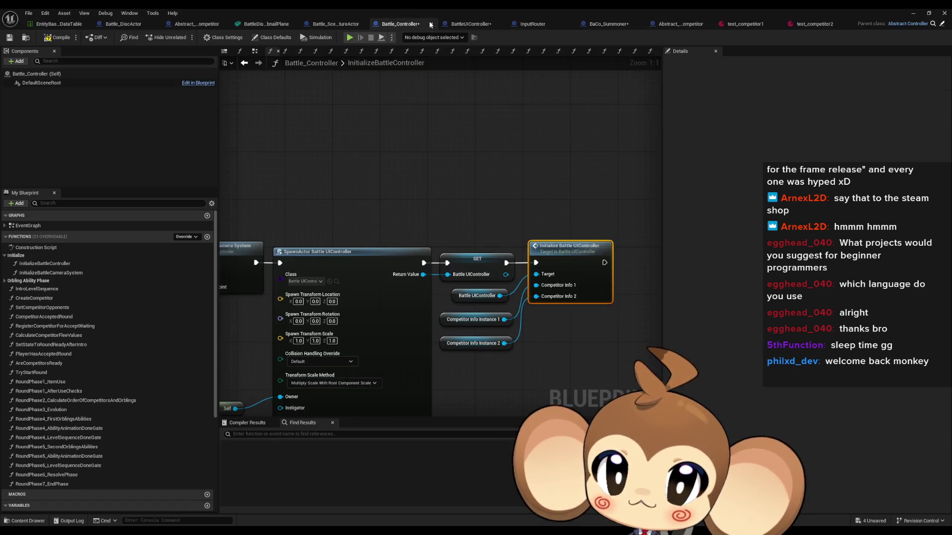
{"action": "left_click", "coordinate": [477, 28]}
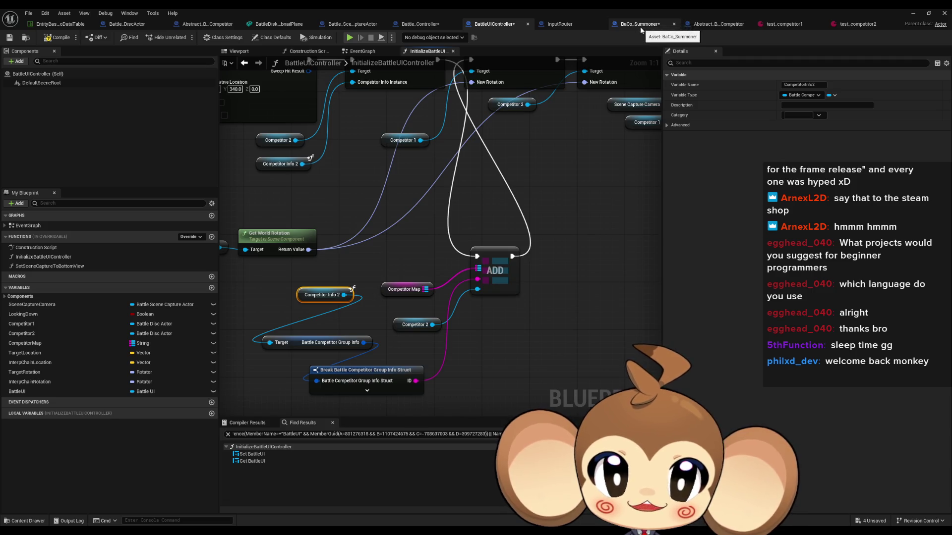
{"action": "scroll", "coordinate": [498, 239], "scroll_direction": "down", "scroll_amount": 2}
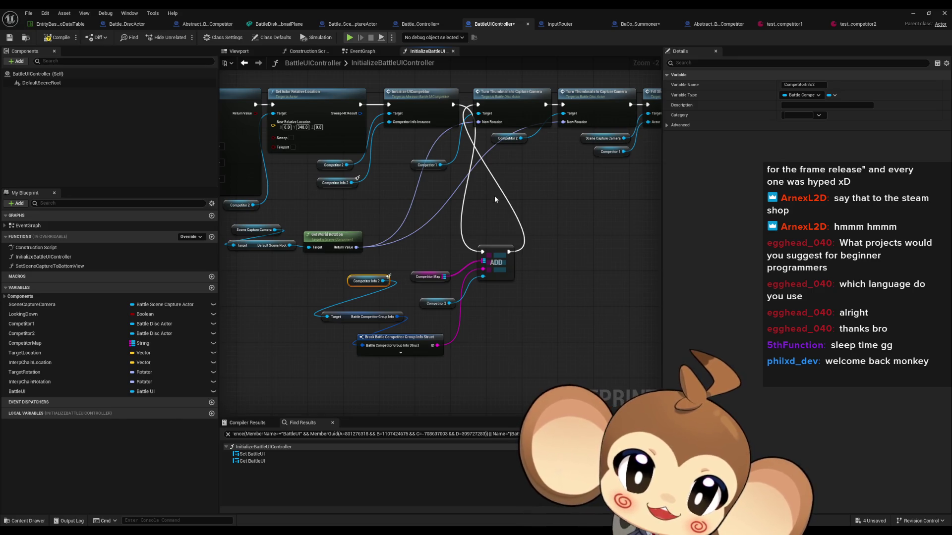
{"action": "left_click_drag", "start_coordinate": [498, 175], "coordinate": [509, 194]}
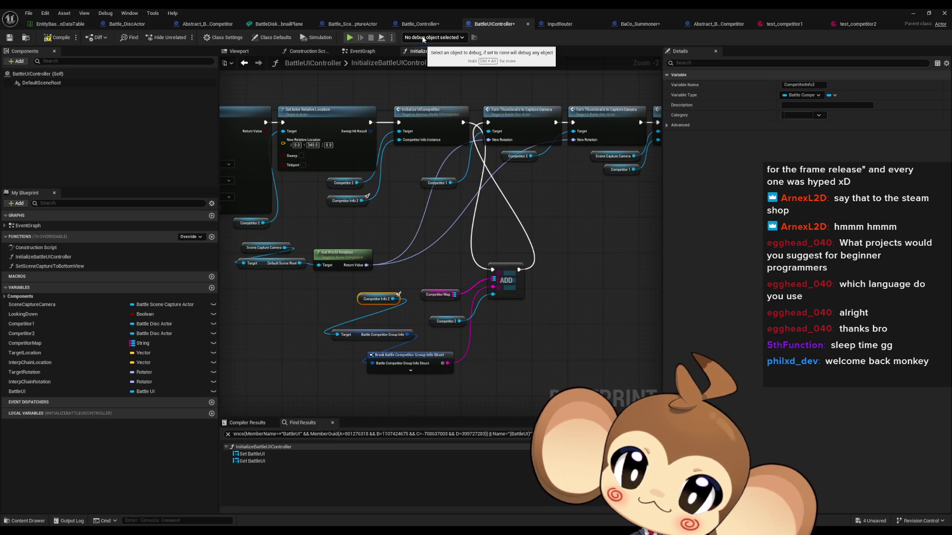
{"action": "left_click", "coordinate": [432, 24]}
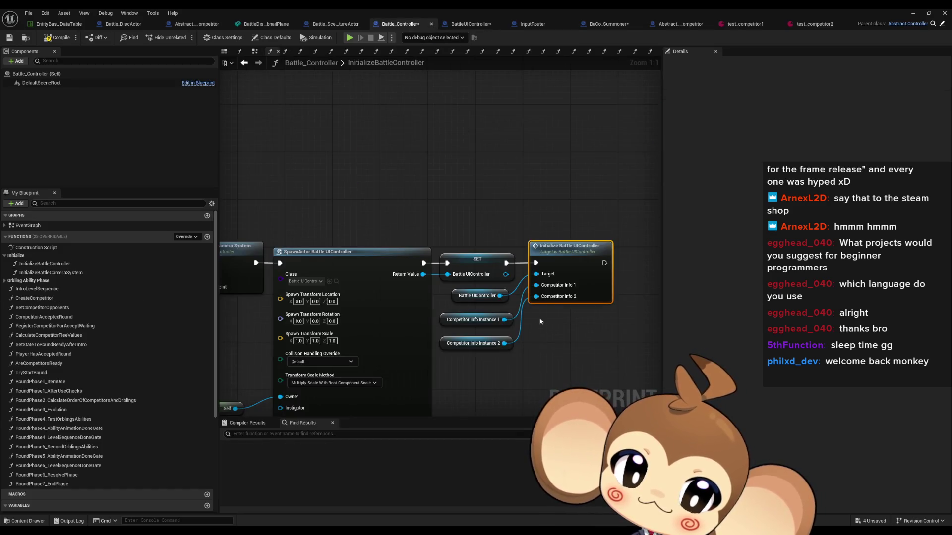
{"action": "scroll", "coordinate": [540, 321], "scroll_direction": "down", "scroll_amount": 1}
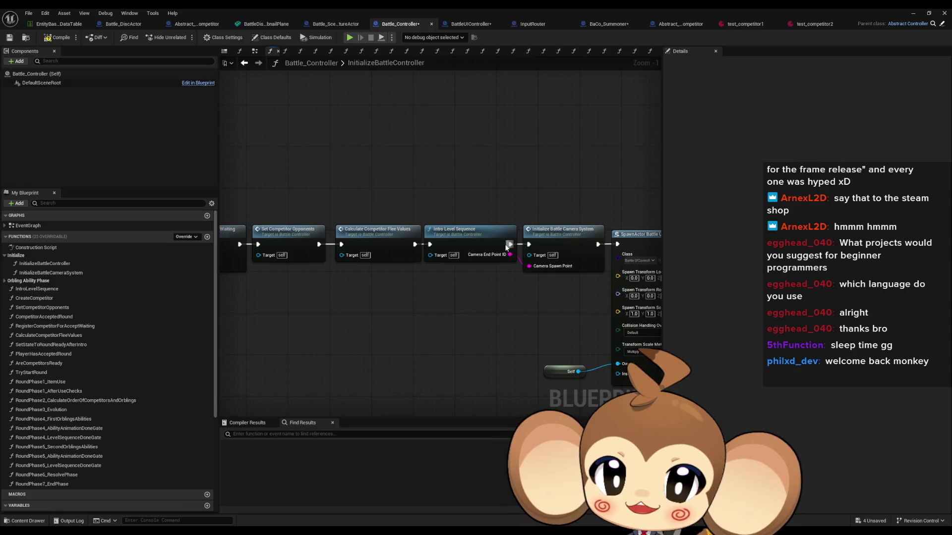
{"action": "scroll", "coordinate": [600, 291], "scroll_direction": "down", "scroll_amount": 2}
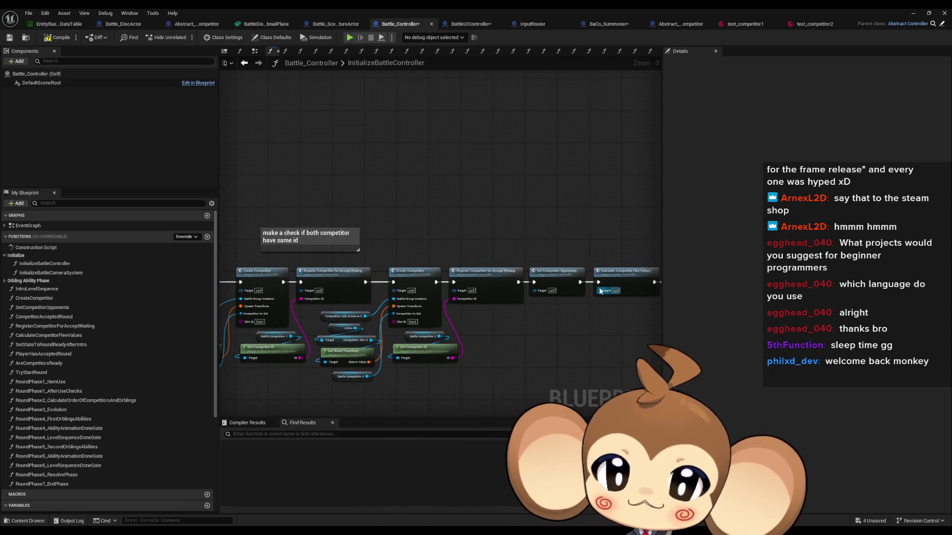
{"action": "scroll", "coordinate": [342, 308], "scroll_direction": "up", "scroll_amount": 3}
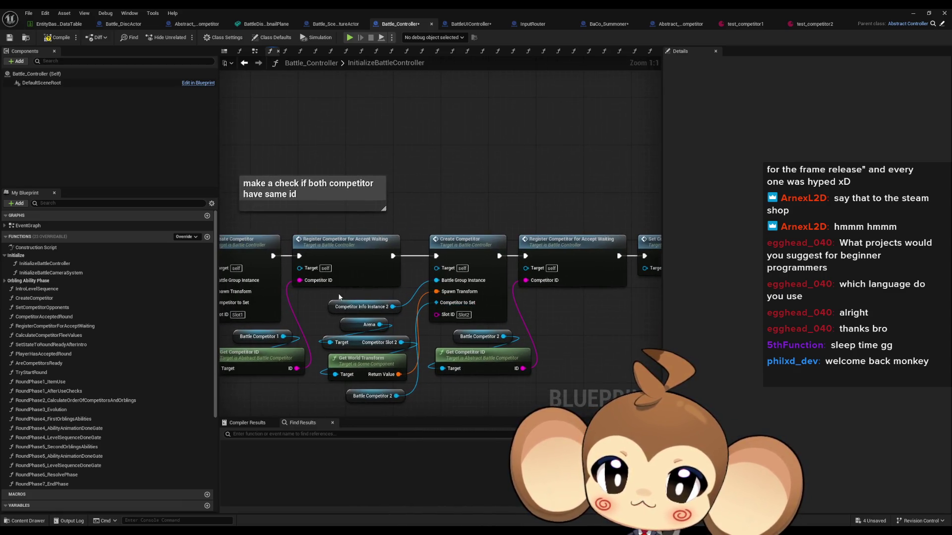
{"action": "left_click_drag", "start_coordinate": [338, 293], "coordinate": [383, 310]}
{"action": "left_click", "coordinate": [466, 253]}
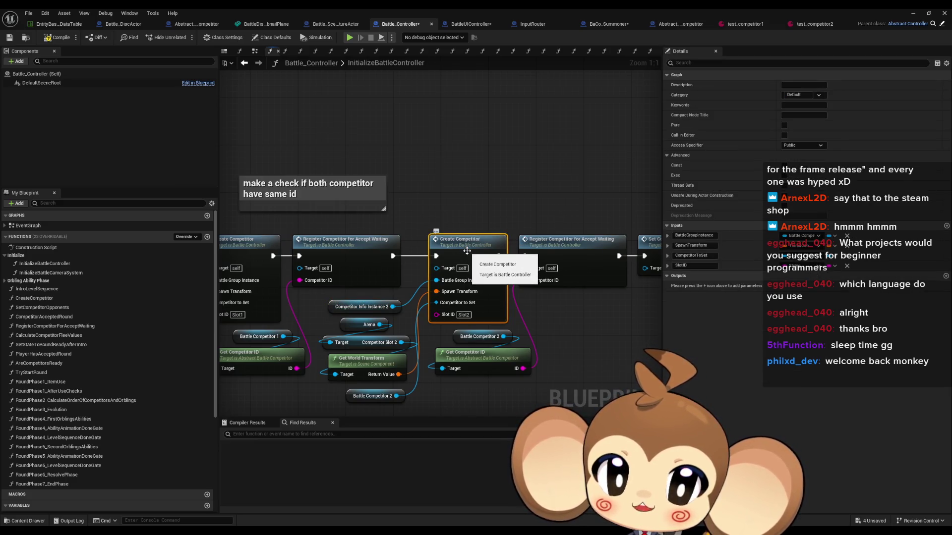
{"action": "left_click", "coordinate": [515, 335]}
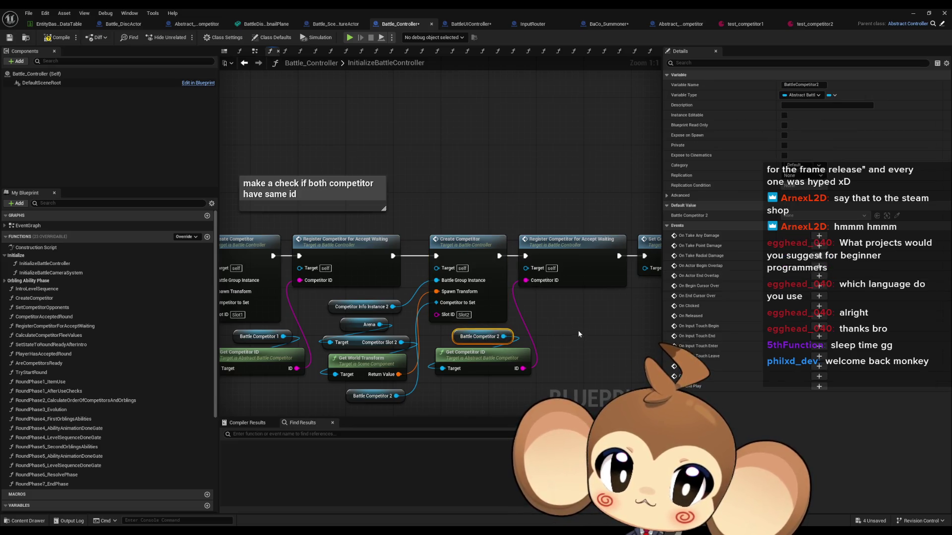
{"action": "left_click", "coordinate": [575, 277]}
{"action": "left_click_drag", "start_coordinate": [628, 323], "coordinate": [510, 319]}
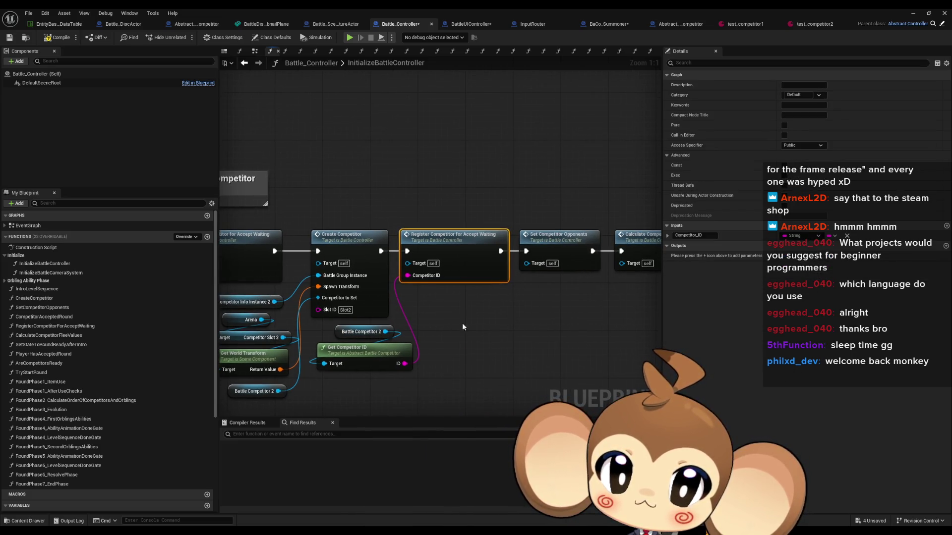
{"action": "left_click", "coordinate": [363, 265]}
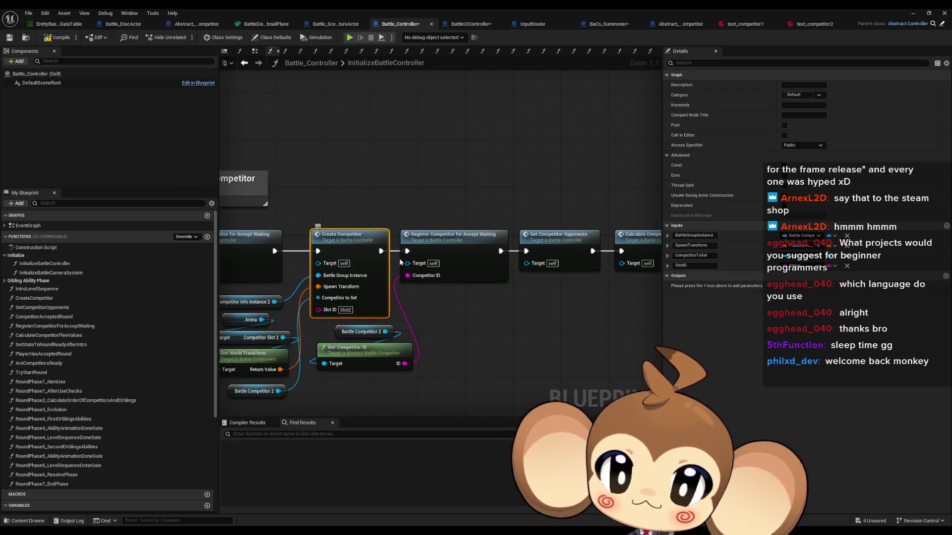
{"action": "scroll", "coordinate": [539, 266], "scroll_direction": "down", "scroll_amount": 3}
{"action": "left_click_drag", "start_coordinate": [540, 266], "coordinate": [277, 270]}
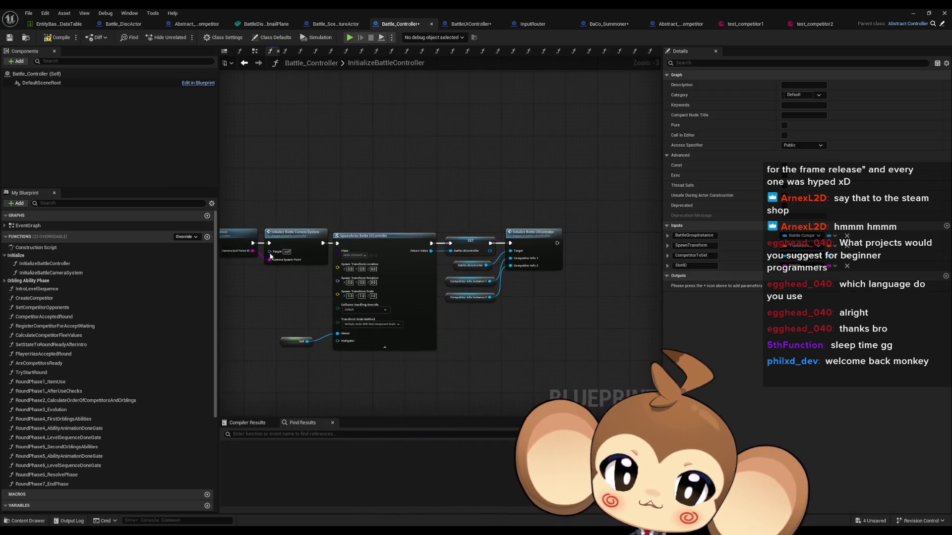
{"action": "scroll", "coordinate": [516, 267], "scroll_direction": "up", "scroll_amount": 2}
{"action": "left_click", "coordinate": [515, 268]}
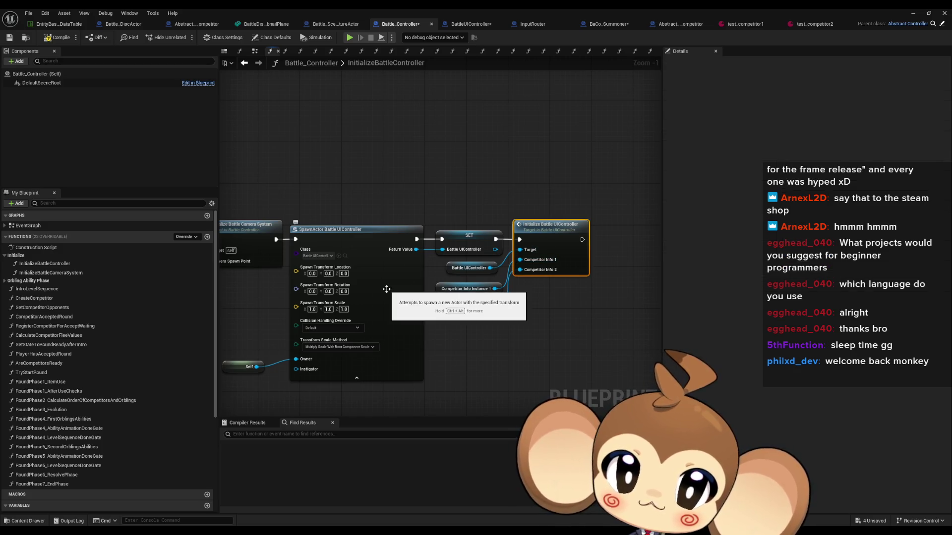
{"action": "mouse_move", "coordinate": [436, 346]}
{"action": "left_mouse_down"}
{"action": "mouse_move", "coordinate": [318, 352]}
{"action": "mouse_move", "coordinate": [238, 342]}
{"action": "left_mouse_up"}
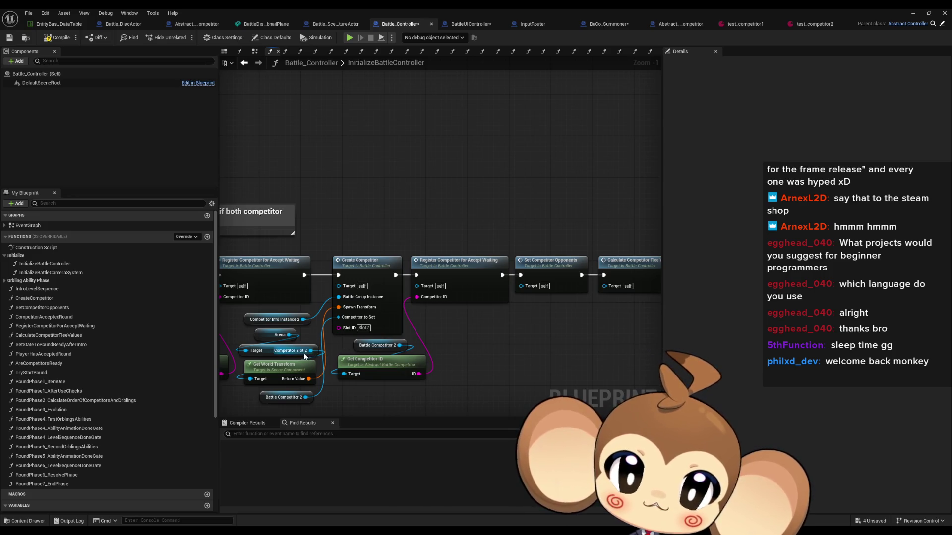
{"action": "scroll", "coordinate": [155, 335], "scroll_direction": "down", "scroll_amount": 3}
{"action": "scroll", "coordinate": [151, 335], "scroll_direction": "down", "scroll_amount": 2}
{"action": "scroll", "coordinate": [129, 326], "scroll_direction": "down", "scroll_amount": 2}
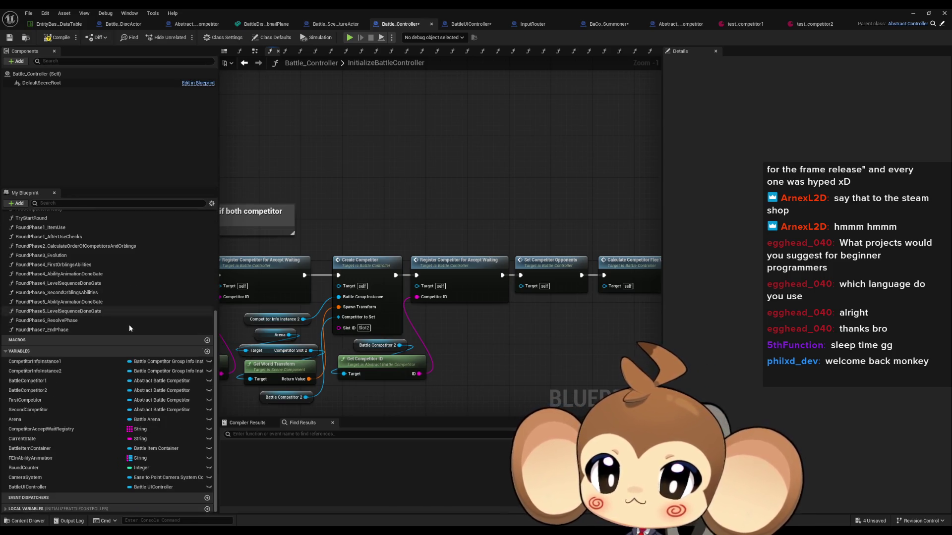
{"action": "scroll", "coordinate": [144, 347], "scroll_direction": "up", "scroll_amount": 3}
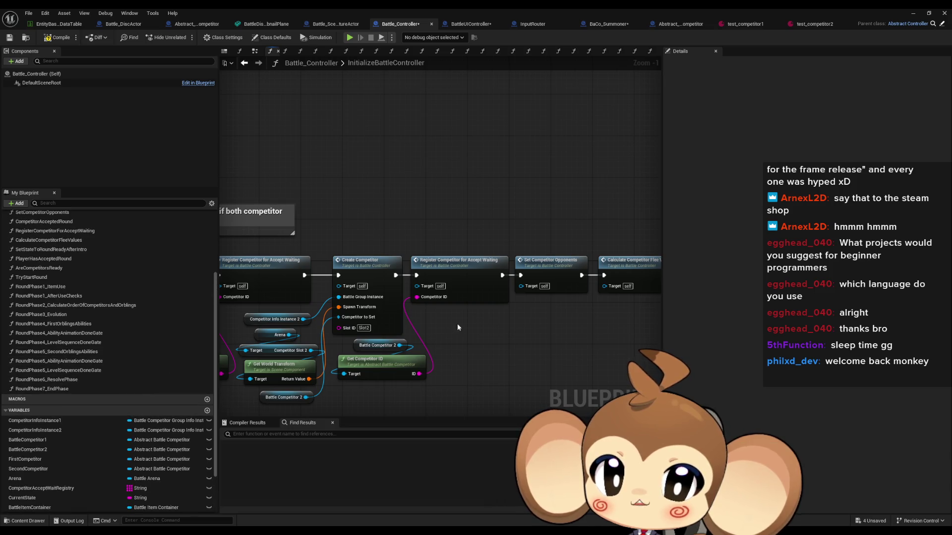
{"action": "left_click", "coordinate": [374, 343]}
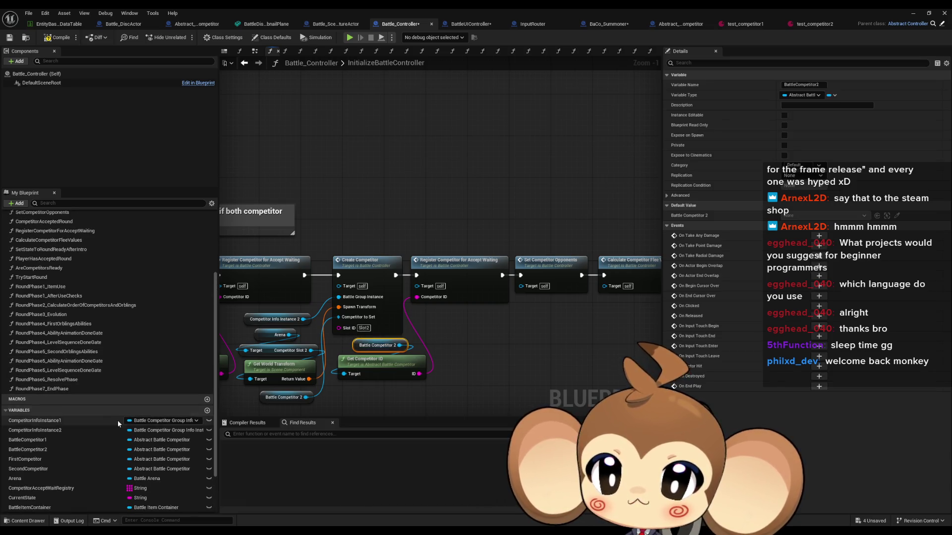
{"action": "scroll", "coordinate": [139, 404], "scroll_direction": "down", "scroll_amount": 1}
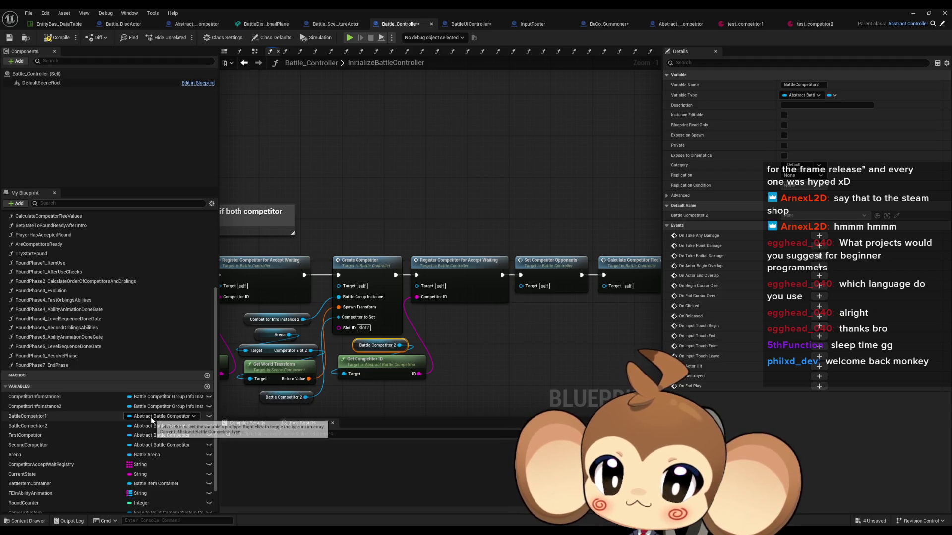
{"action": "scroll", "coordinate": [525, 308], "scroll_direction": "down", "scroll_amount": 3}
{"action": "mouse_move", "coordinate": [525, 308]}
{"action": "left_mouse_down"}
{"action": "mouse_move", "coordinate": [278, 323]}
{"action": "mouse_move", "coordinate": [225, 299]}
{"action": "left_mouse_up"}
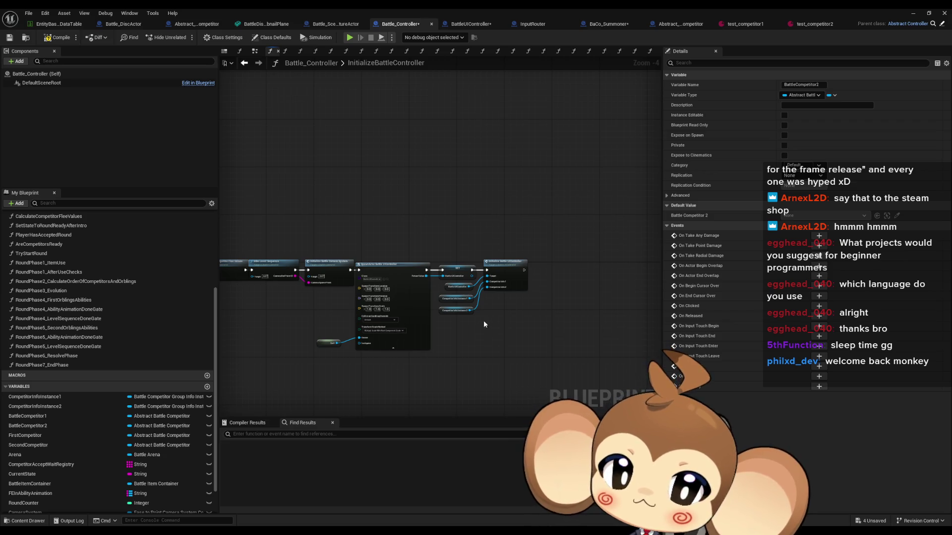
{"action": "mouse_move", "coordinate": [349, 324]}
{"action": "left_mouse_down"}
{"action": "mouse_move", "coordinate": [636, 339]}
{"action": "mouse_move", "coordinate": [451, 328]}
{"action": "left_mouse_up"}
{"action": "scroll", "coordinate": [451, 329], "scroll_direction": "up", "scroll_amount": 4}
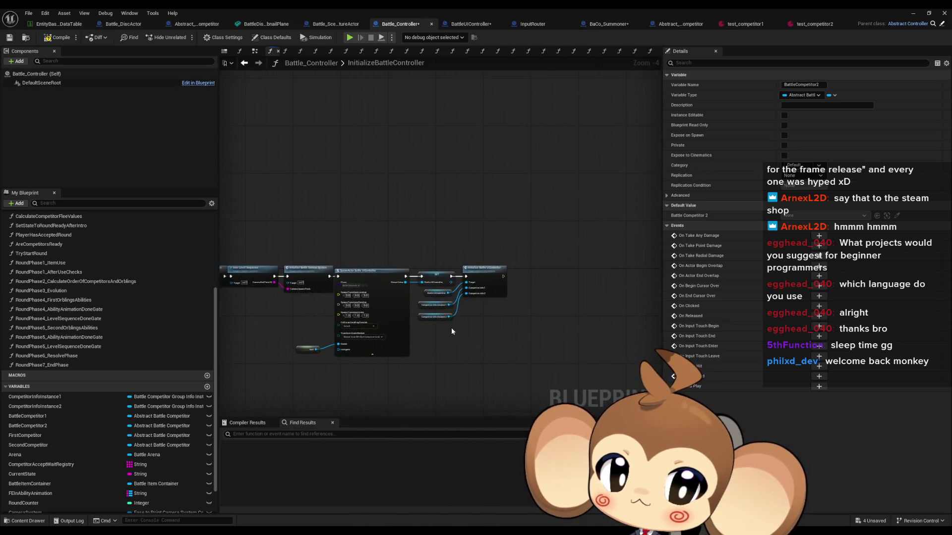
{"action": "left_click", "coordinate": [427, 285]}
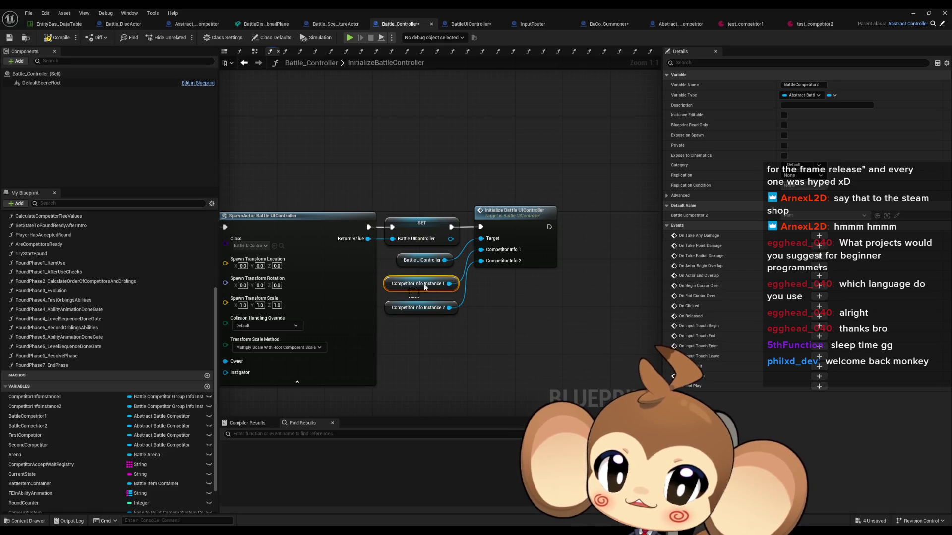
{"action": "left_click_drag", "start_coordinate": [399, 313], "coordinate": [431, 303]}
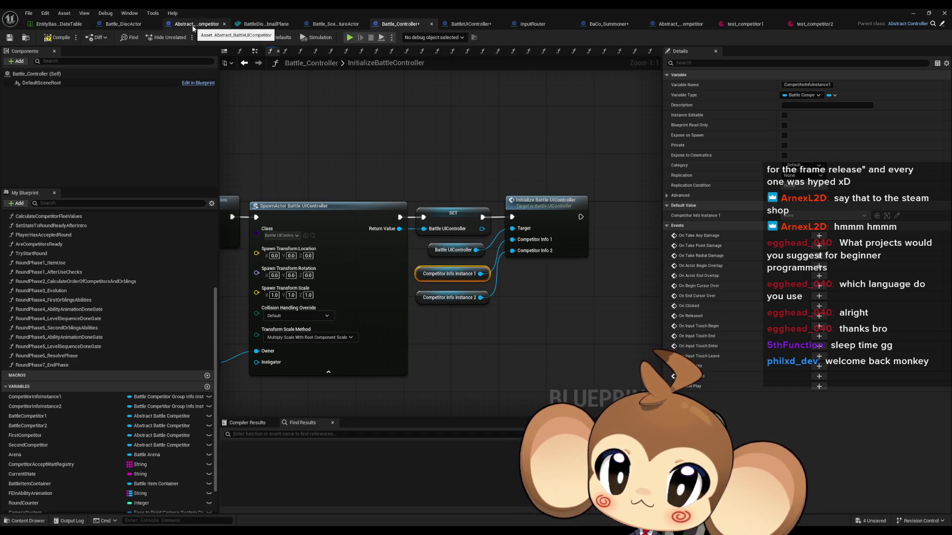
Open the competitor group info instance blueprint from the BattleCompetitorGroup > InfoInstance folder.
{"action": "double_click", "coordinate": [362, 8]}
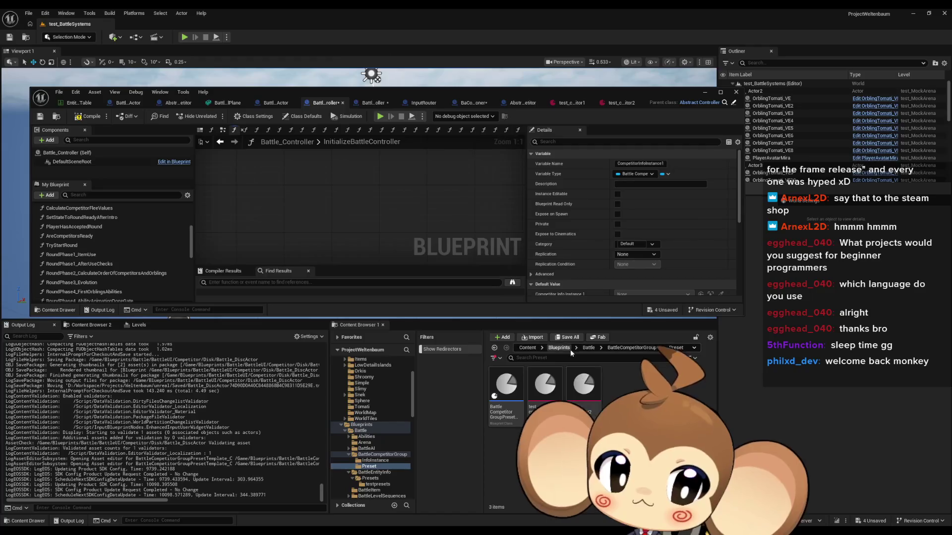
{"action": "left_click", "coordinate": [632, 347]}
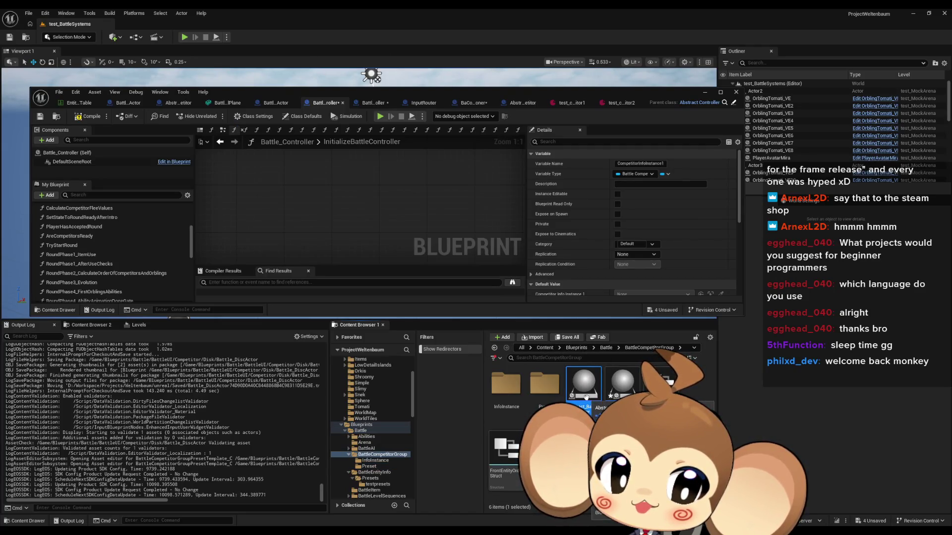
{"action": "left_click", "coordinate": [507, 389]}
{"action": "double_click", "coordinate": [507, 389]}
{"action": "double_click", "coordinate": [506, 384]}
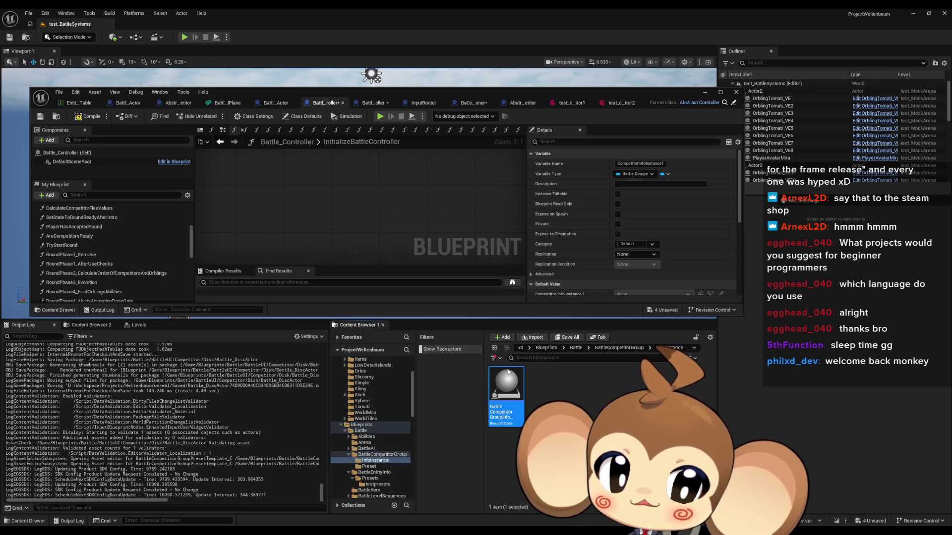
{"action": "double_click", "coordinate": [334, 90]}
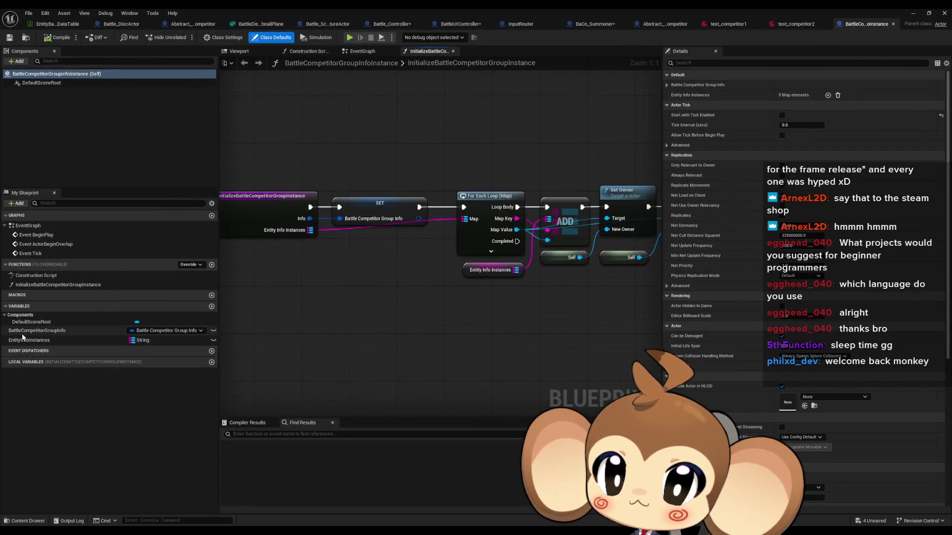
{"action": "double_click", "coordinate": [307, 8]}
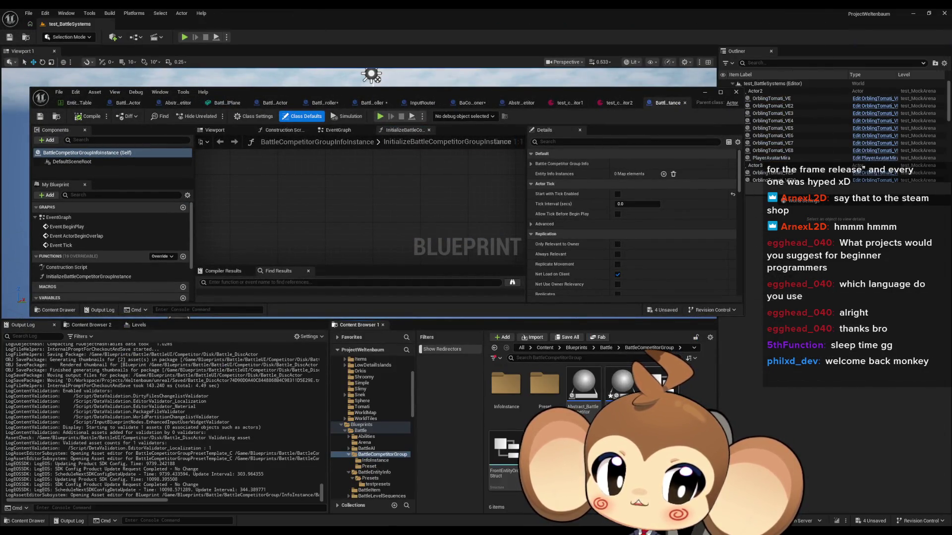
Check the group info struct's default values, then return to BaCo_Summoner's UpdateFront.
{"action": "left_click", "coordinate": [661, 381]}
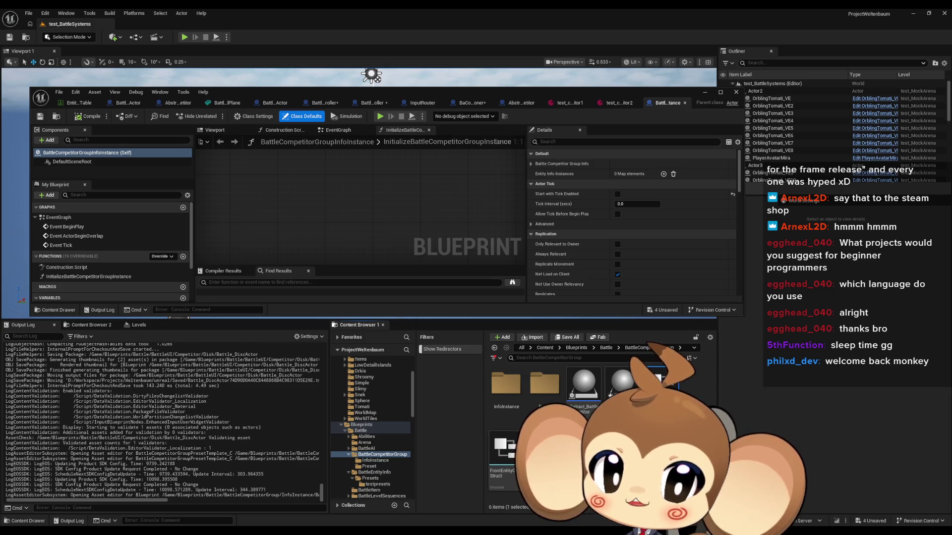
{"action": "double_click", "coordinate": [661, 381]}
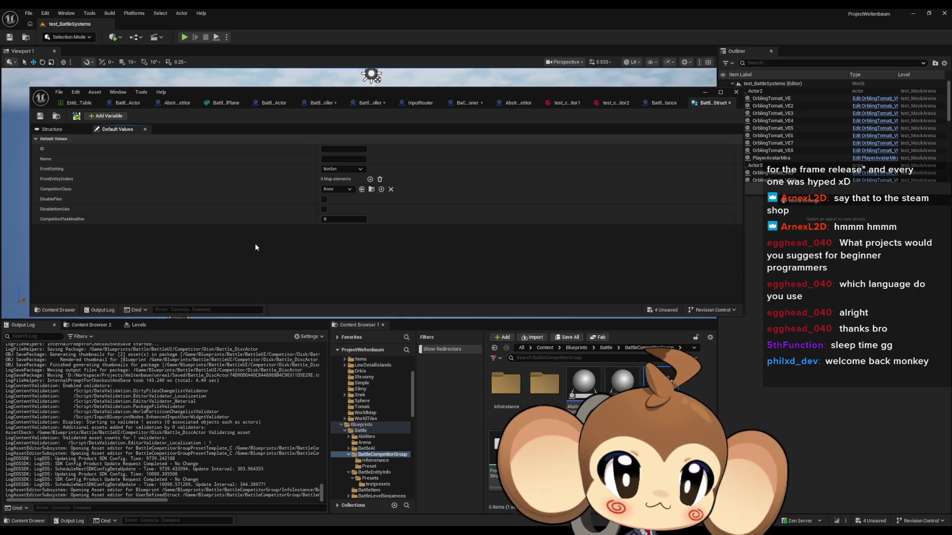
{"action": "left_click", "coordinate": [465, 104]}
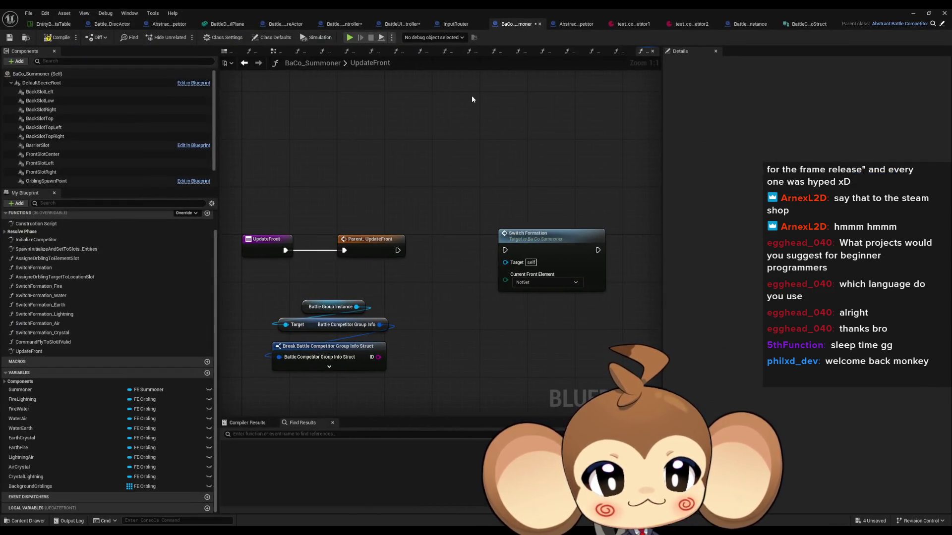
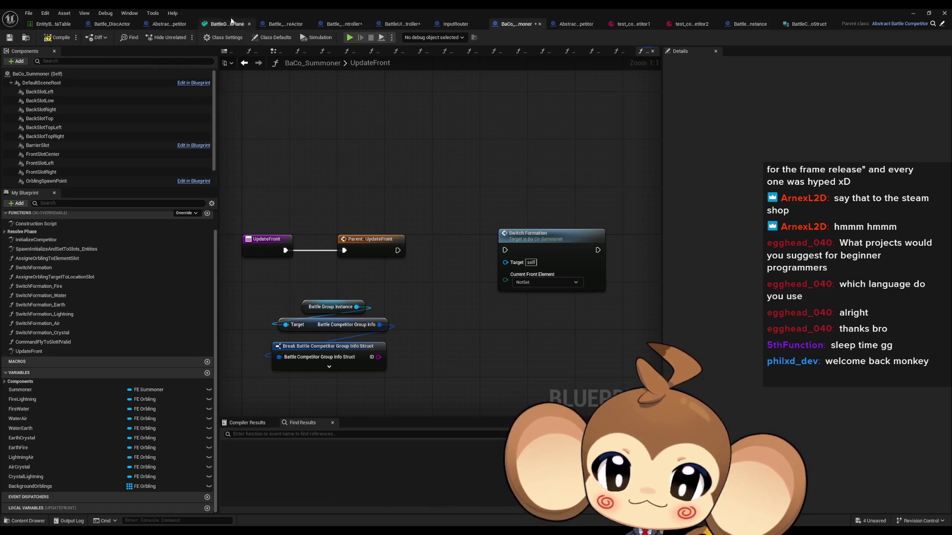
In Battle_Controller, inspect the CreateCompetitor function graph, then return to InitializeBattleController.
{"action": "left_click", "coordinate": [344, 24]}
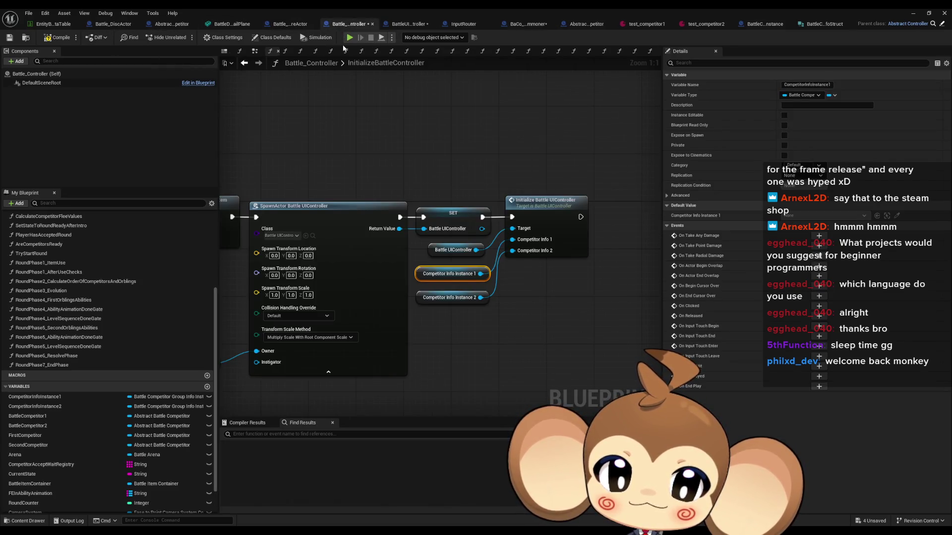
{"action": "scroll", "coordinate": [446, 247], "scroll_direction": "down", "scroll_amount": 2}
{"action": "scroll", "coordinate": [472, 266], "scroll_direction": "up", "scroll_amount": 2}
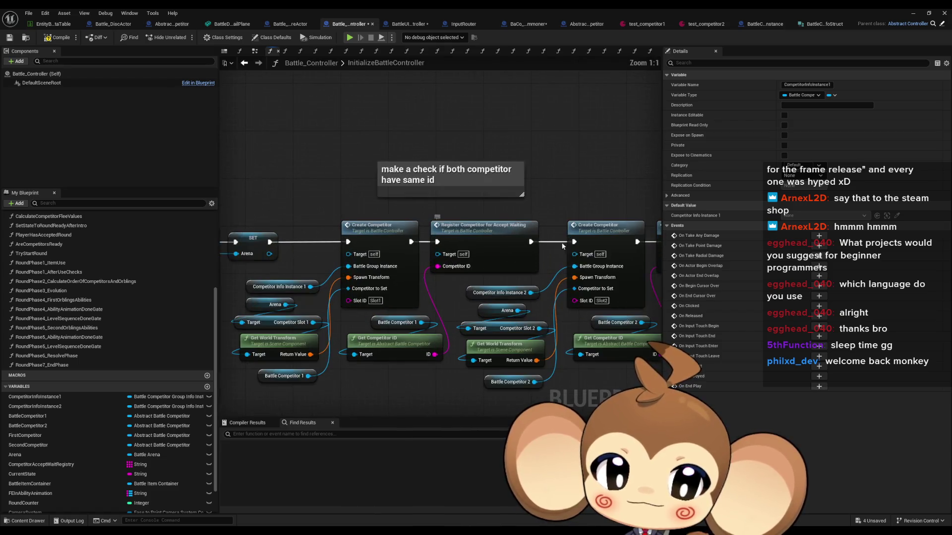
{"action": "left_click", "coordinate": [558, 250]}
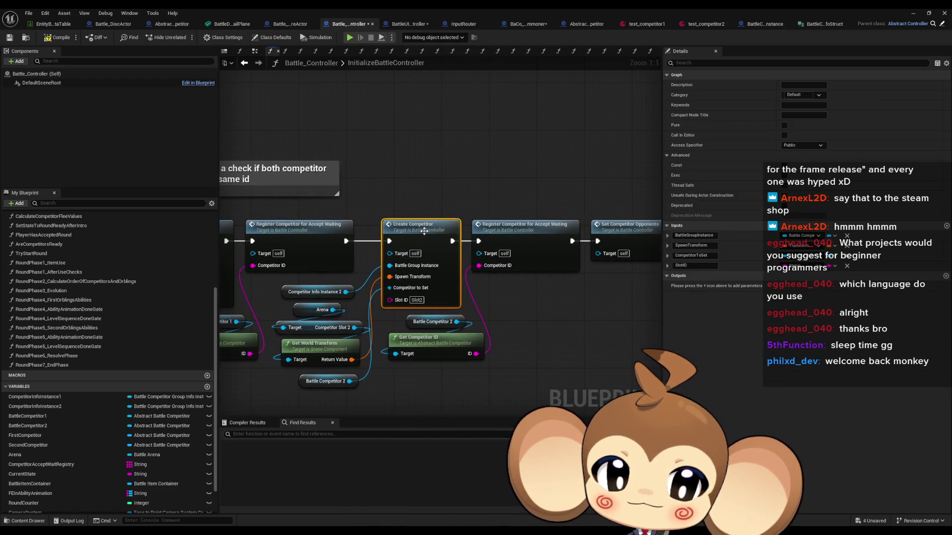
{"action": "double_click", "coordinate": [424, 231]}
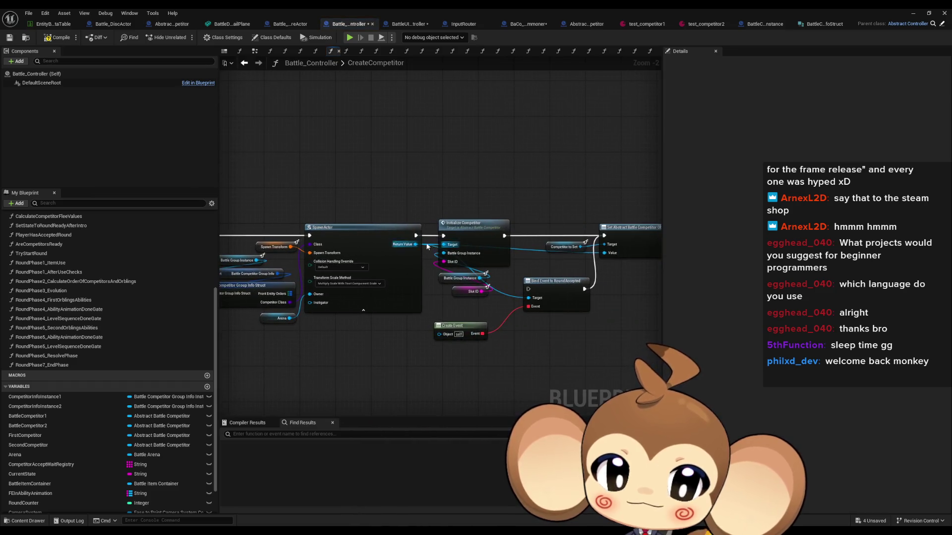
{"action": "left_click", "coordinate": [457, 244]}
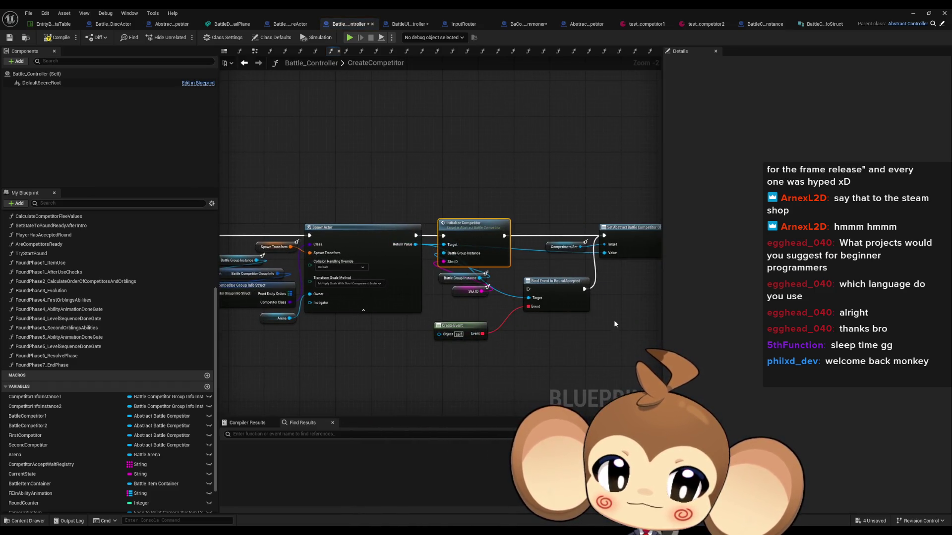
{"action": "left_click", "coordinate": [244, 63]}
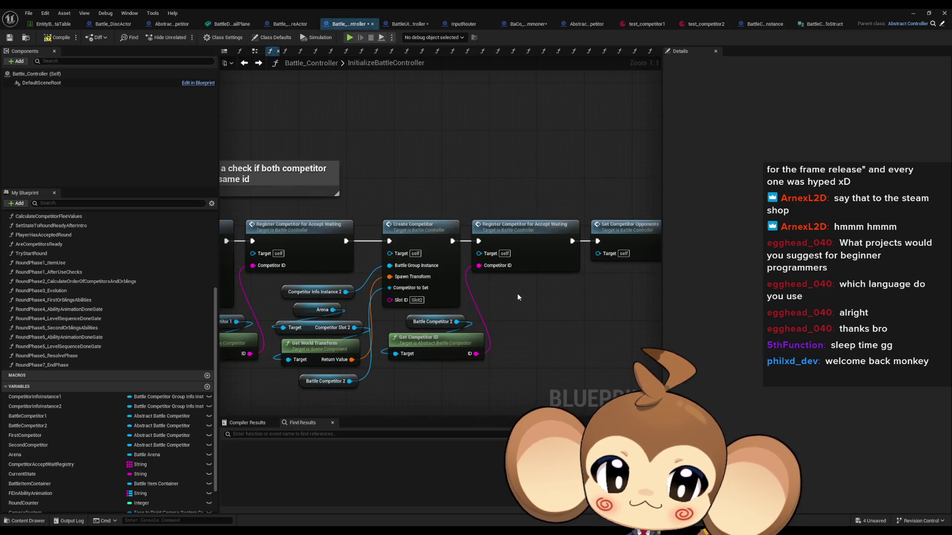
Paste the Battle Competitor 1 and 2 getters, stacked, beside the Initialize Battle UIController node.
{"action": "scroll", "coordinate": [517, 297], "scroll_direction": "down", "scroll_amount": 3}
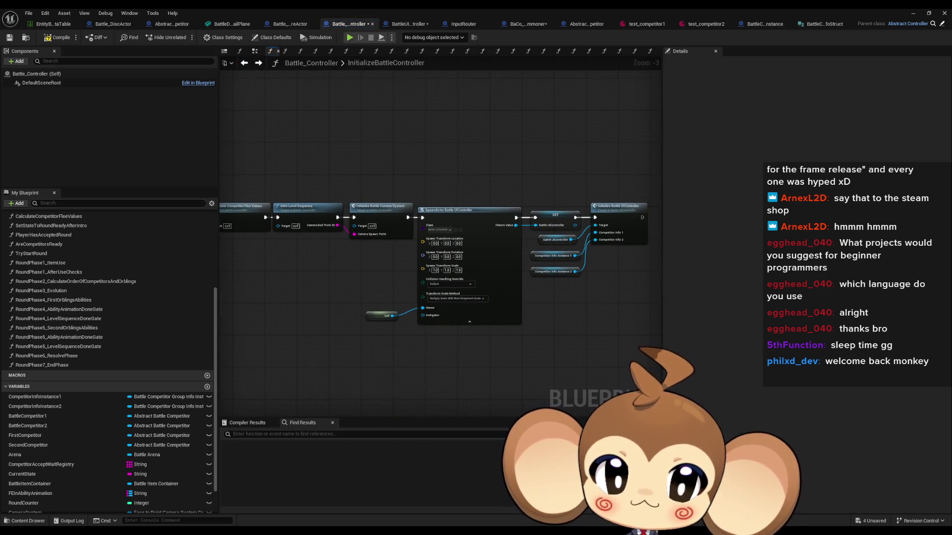
{"action": "left_click_drag", "start_coordinate": [224, 245], "coordinate": [485, 246]}
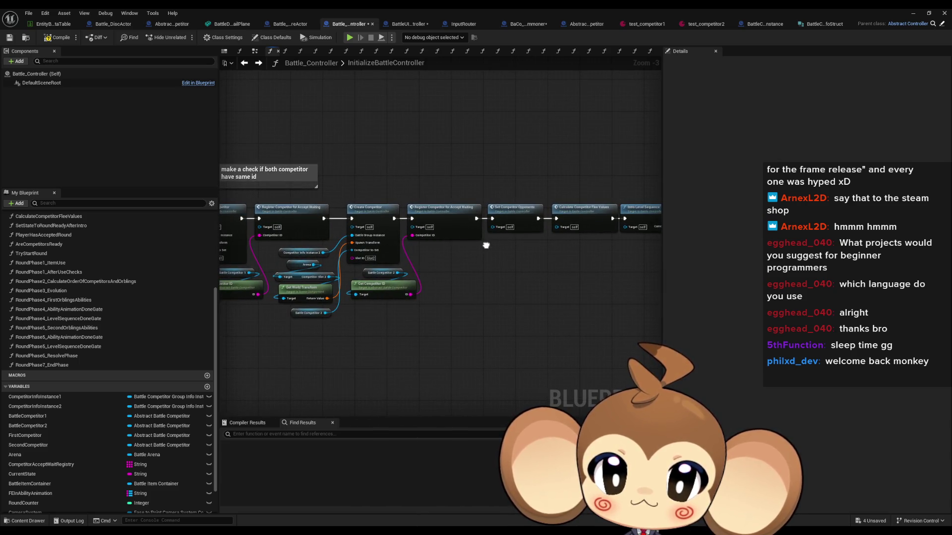
{"action": "left_click_drag", "start_coordinate": [393, 218], "coordinate": [450, 225]}
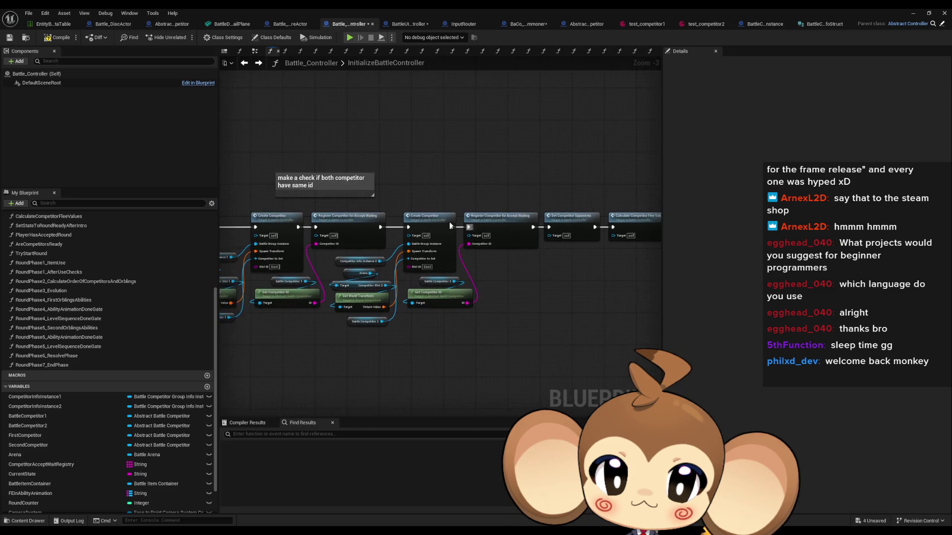
{"action": "scroll", "coordinate": [451, 225], "scroll_direction": "up", "scroll_amount": 3}
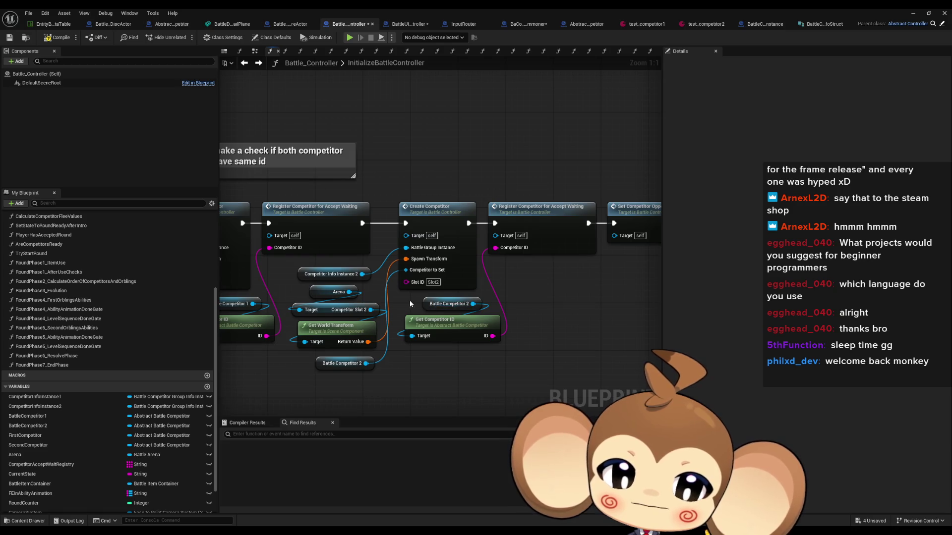
{"action": "left_click_drag", "start_coordinate": [409, 304], "coordinate": [554, 302]}
{"action": "left_click", "coordinate": [371, 302]}
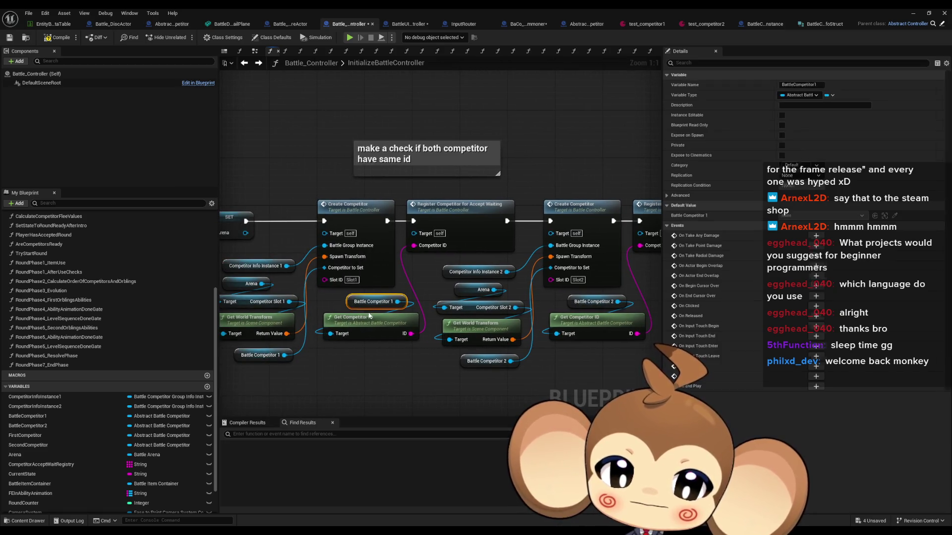
{"action": "left_click", "coordinate": [483, 361], "text": "ctrl"}
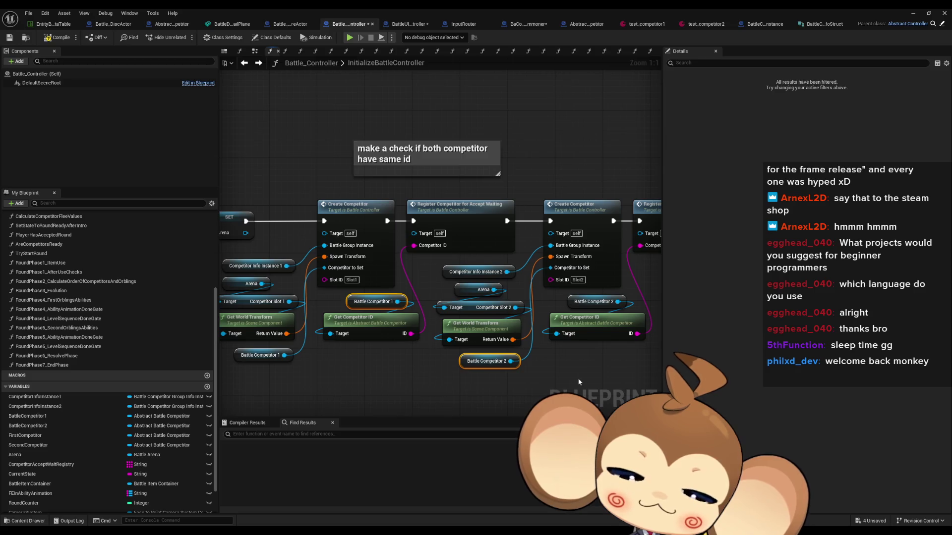
{"action": "left_click_drag", "start_coordinate": [579, 382], "coordinate": [272, 299]}
{"action": "scroll", "coordinate": [276, 282], "scroll_direction": "down", "scroll_amount": 1}
{"action": "left_click", "coordinate": [492, 300]}
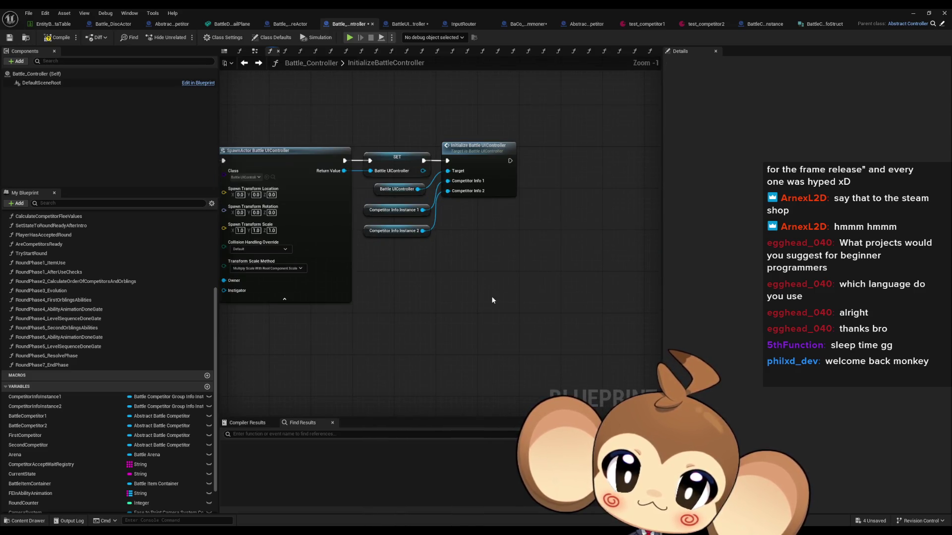
{"action": "key", "text": "ctrl+v"}
{"action": "mouse_move", "coordinate": [542, 325]}
{"action": "left_mouse_down"}
{"action": "mouse_move", "coordinate": [444, 290]}
{"action": "mouse_move", "coordinate": [441, 268]}
{"action": "mouse_move", "coordinate": [460, 234]}
{"action": "left_mouse_up"}
{"action": "left_click", "coordinate": [532, 199]}
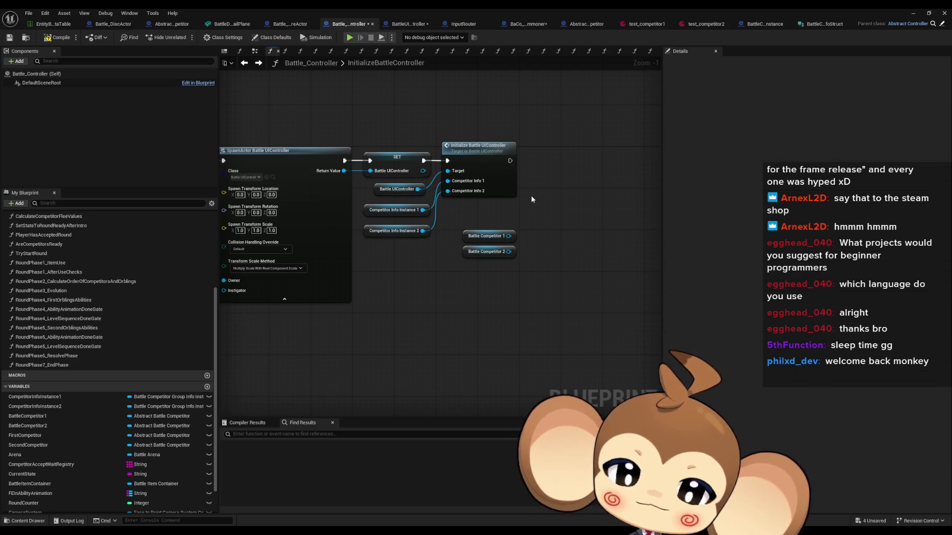
Add a new function to the Battle_Controller blueprint.
{"action": "left_click_drag", "start_coordinate": [531, 199], "coordinate": [516, 254]}
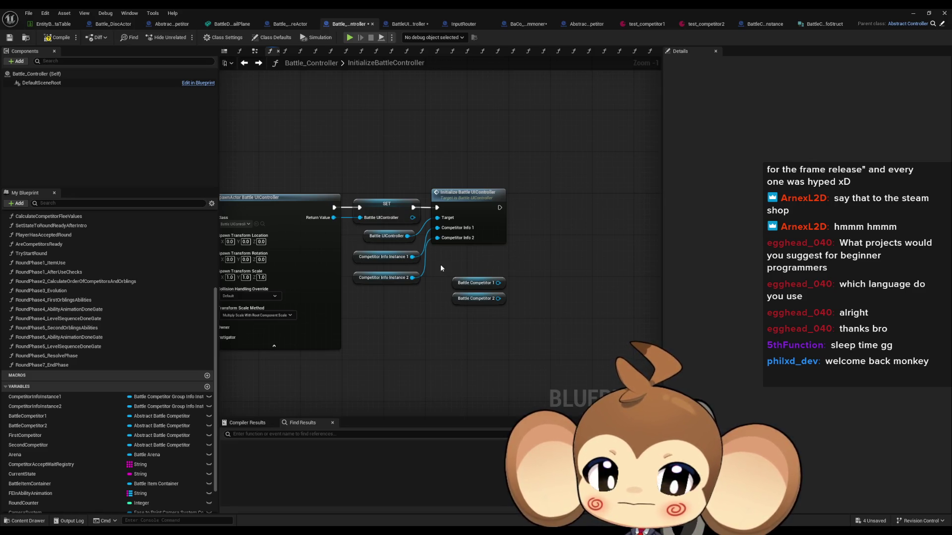
{"action": "scroll", "coordinate": [162, 279], "scroll_direction": "up", "scroll_amount": 3}
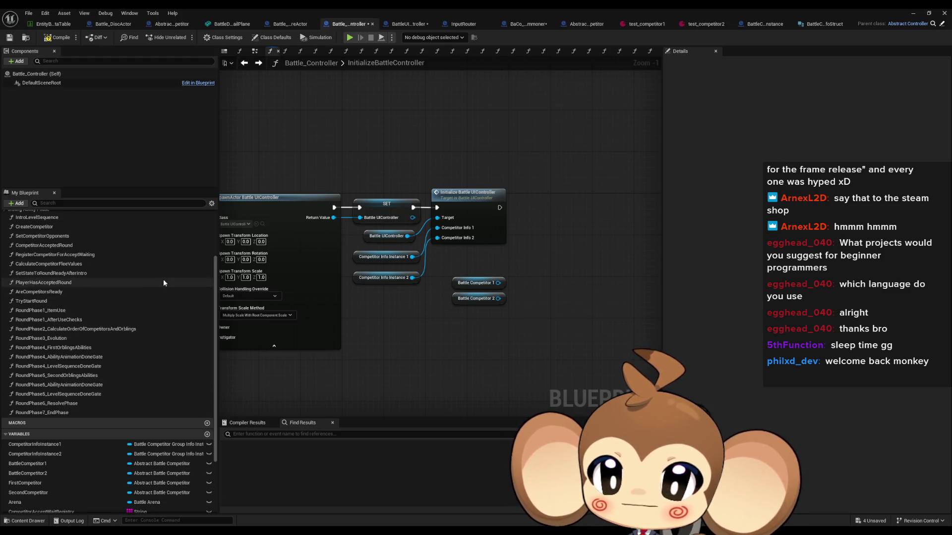
{"action": "scroll", "coordinate": [163, 279], "scroll_direction": "up", "scroll_amount": 3}
{"action": "left_click", "coordinate": [207, 225]}
{"action": "type", "text": "LinkCompetitorUI"}
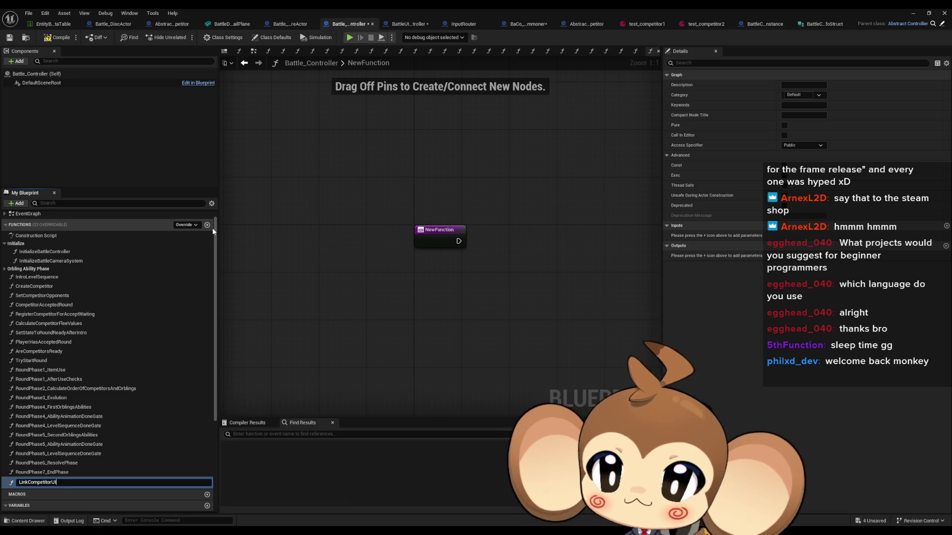
Name the new function LinkCompetitorUIToCompetitorActor and move it into the Initialize category.
{"action": "key", "text": "Return"}
{"action": "key", "text": "F2"}
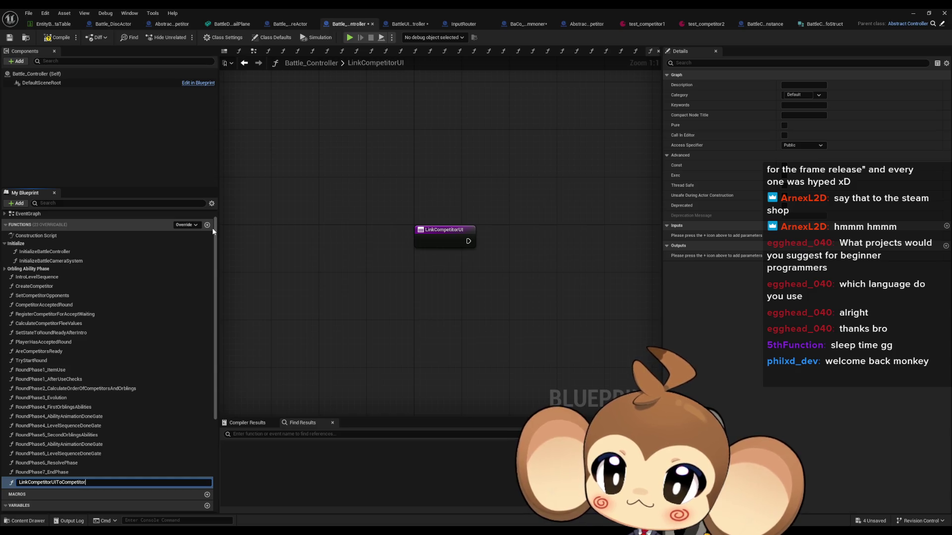
{"action": "type", "text": "Actor"}
{"action": "key", "text": "Return"}
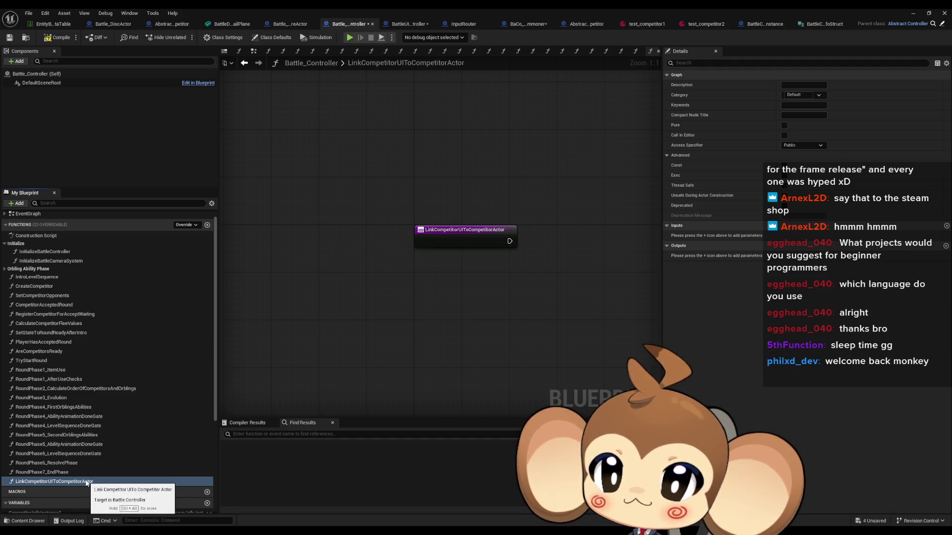
{"action": "left_click_drag", "start_coordinate": [86, 483], "coordinate": [66, 257]}
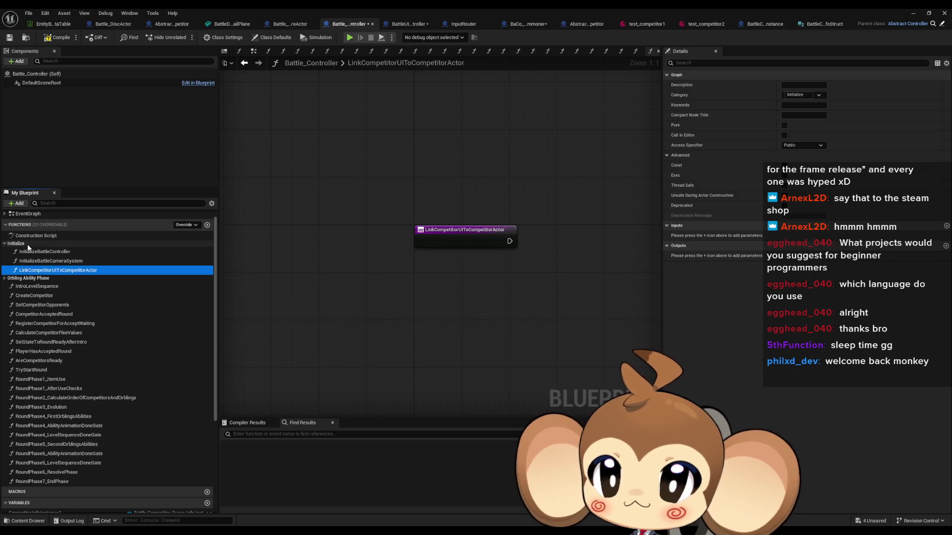
Call LinkCompetitorUIToCompetitorActor in InitializeBattleController and paste the Battle UIController getter into it.
{"action": "double_click", "coordinate": [65, 252]}
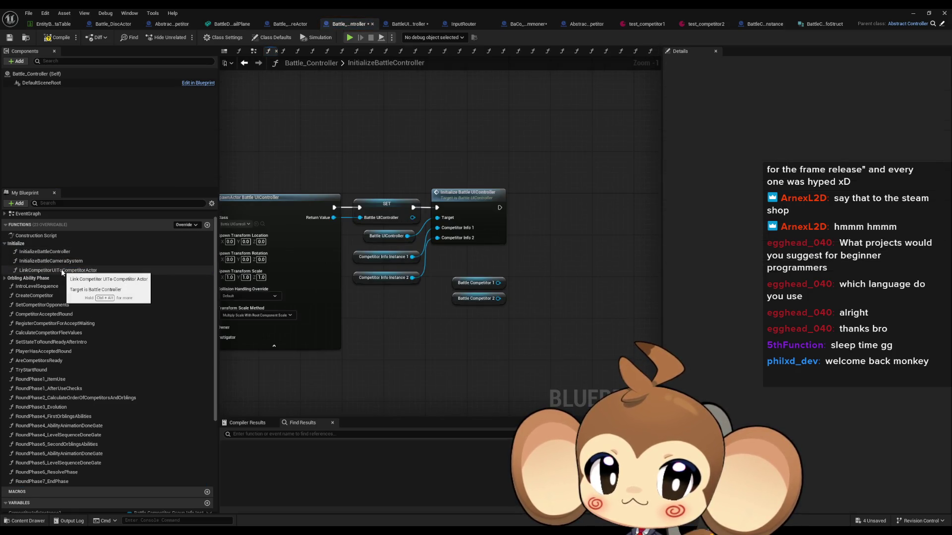
{"action": "mouse_move", "coordinate": [62, 272]}
{"action": "left_mouse_down"}
{"action": "mouse_move", "coordinate": [587, 257]}
{"action": "mouse_move", "coordinate": [474, 248]}
{"action": "left_mouse_up"}
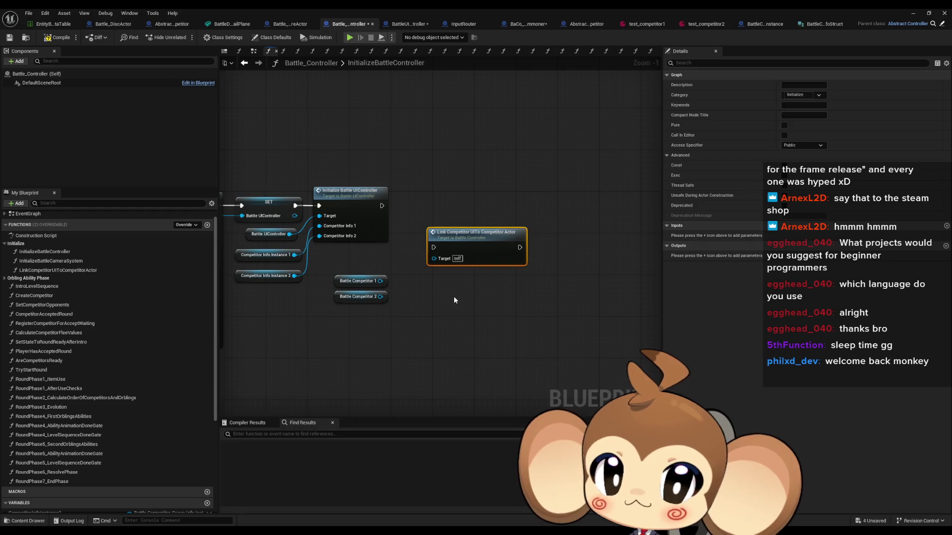
{"action": "left_click_drag", "start_coordinate": [453, 296], "coordinate": [512, 337]}
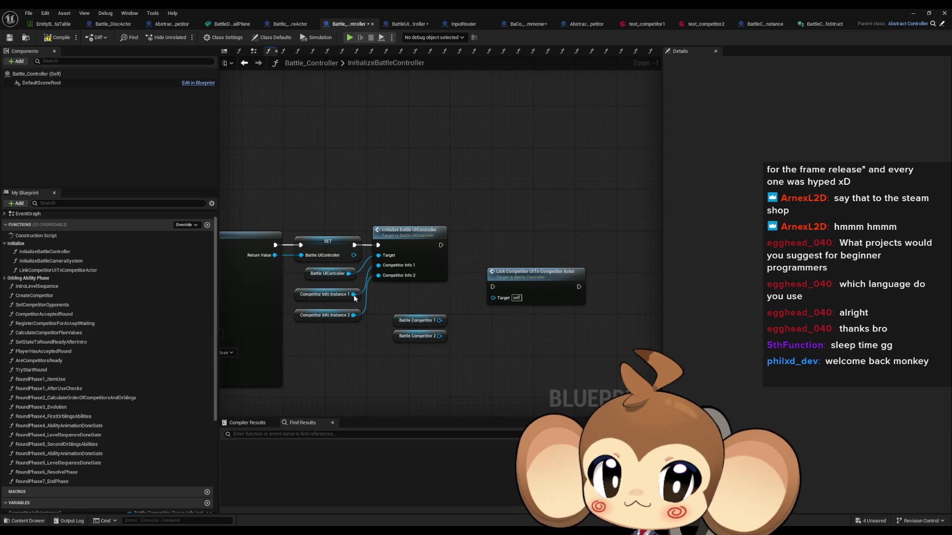
{"action": "left_click", "coordinate": [321, 275]}
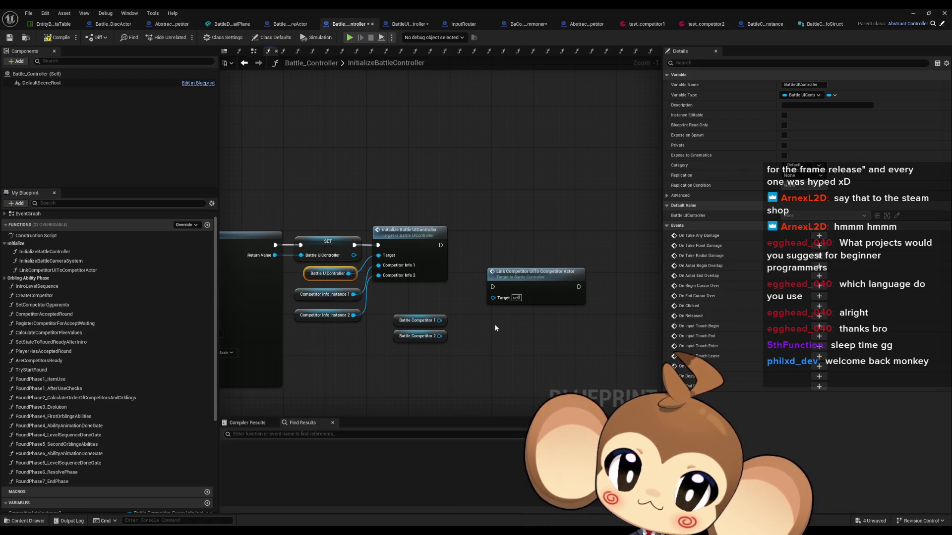
{"action": "double_click", "coordinate": [520, 282]}
{"action": "key", "text": "ctrl+v"}
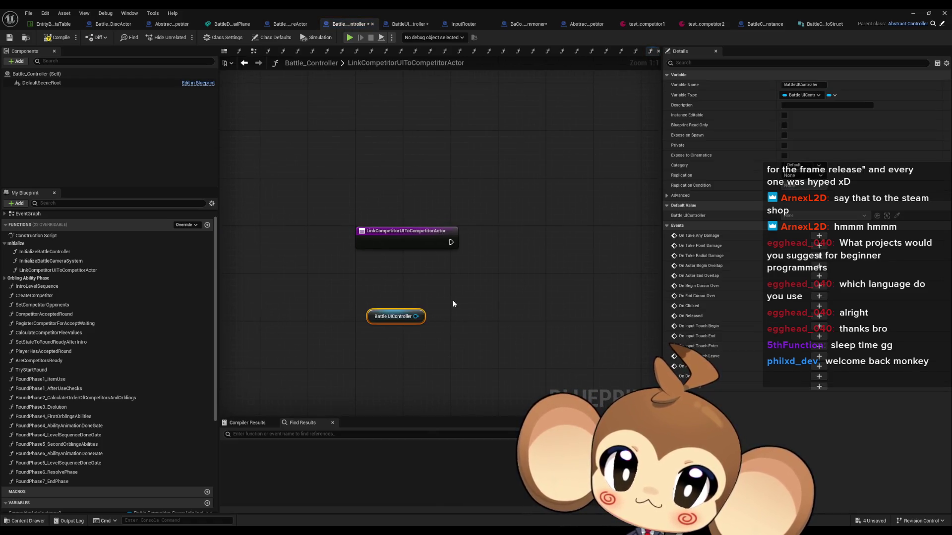
{"action": "left_click", "coordinate": [488, 292]}
Copy the Battle Competitor 1 and 2 getters into the LinkCompetitorUIToCompetitorActor graph.
{"action": "left_click", "coordinate": [245, 64]}
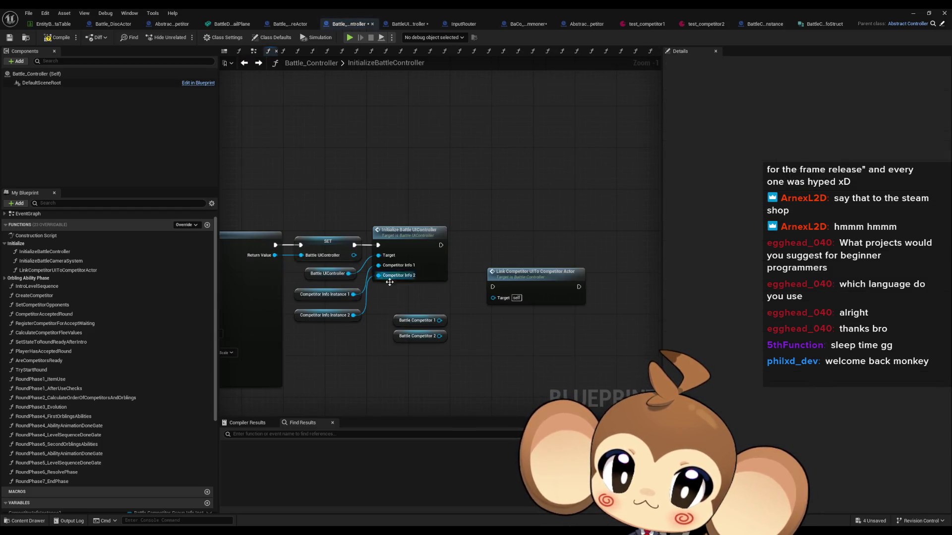
{"action": "left_click_drag", "start_coordinate": [432, 348], "coordinate": [440, 352]}
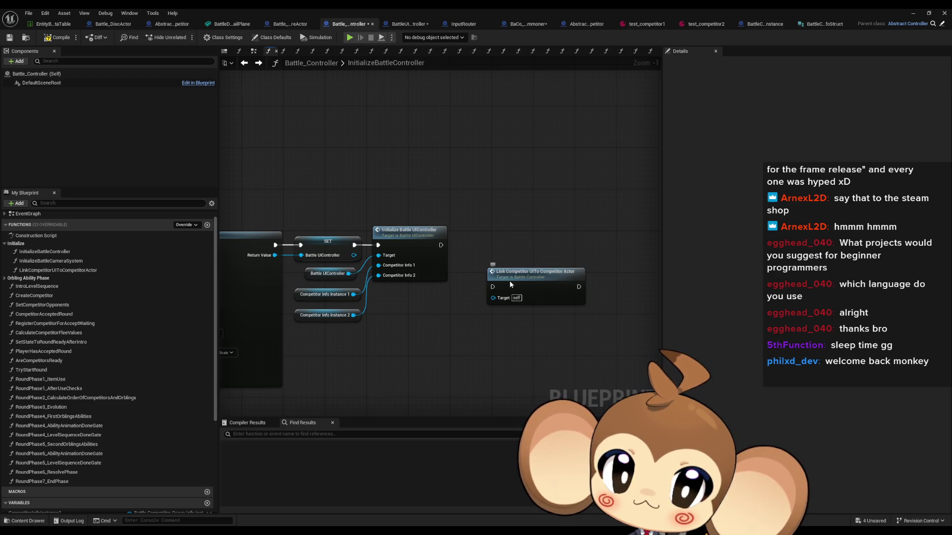
{"action": "double_click", "coordinate": [524, 283]}
{"action": "key", "text": "ctrl+v"}
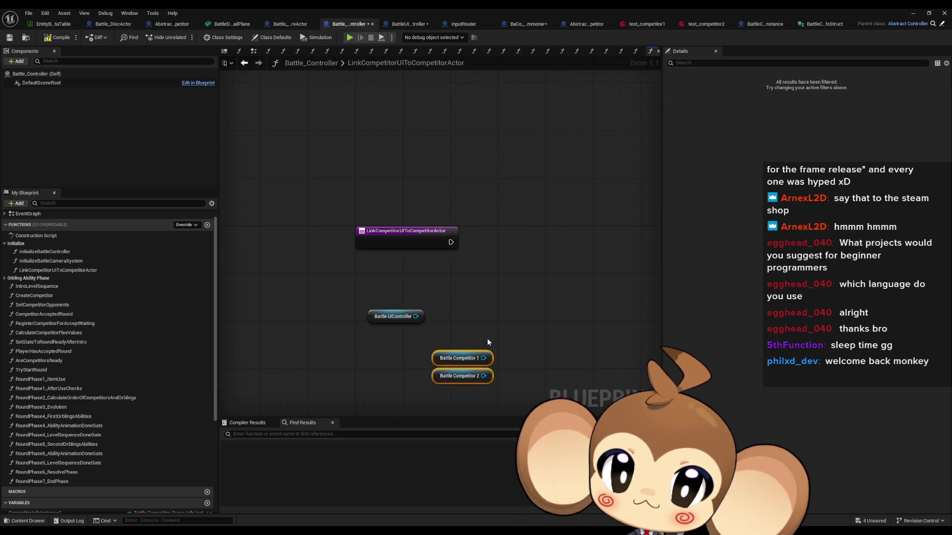
Get Battle Competitor 1's group instance and group info, breaking it to show only ID.
{"action": "mouse_move", "coordinate": [487, 338]}
{"action": "left_mouse_down"}
{"action": "mouse_move", "coordinate": [430, 300]}
{"action": "mouse_move", "coordinate": [448, 319]}
{"action": "left_mouse_up"}
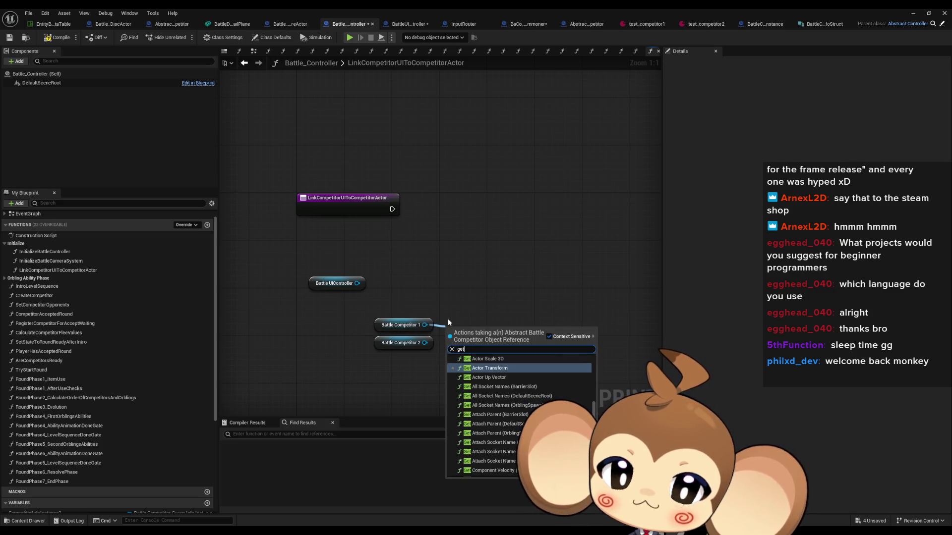
{"action": "type", "text": "get inst"}
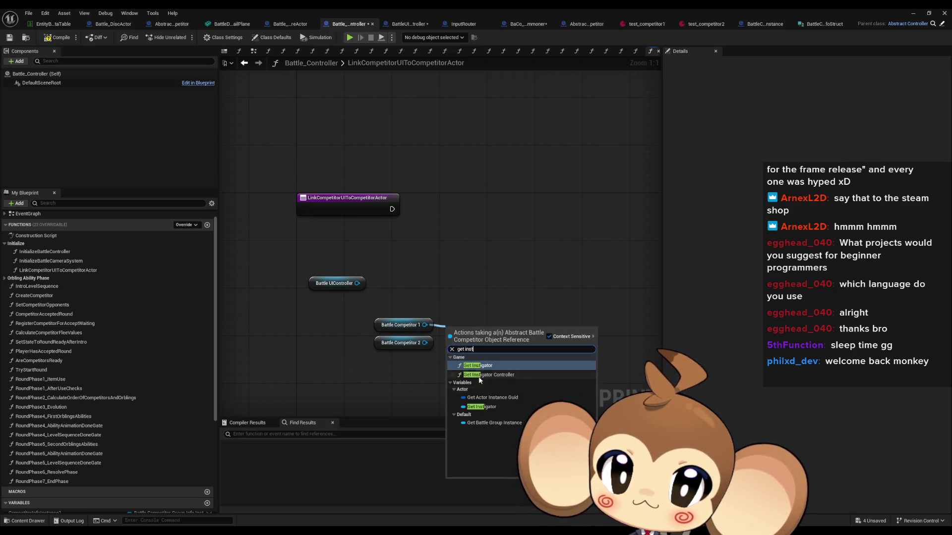
{"action": "left_click", "coordinate": [507, 420]}
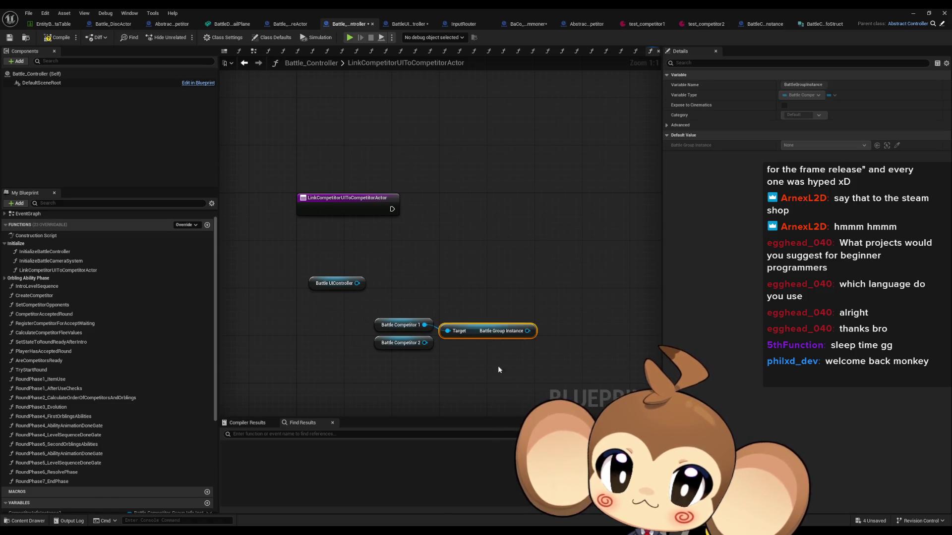
{"action": "left_click_drag", "start_coordinate": [528, 331], "coordinate": [554, 328]}
{"action": "type", "text": "get info"}
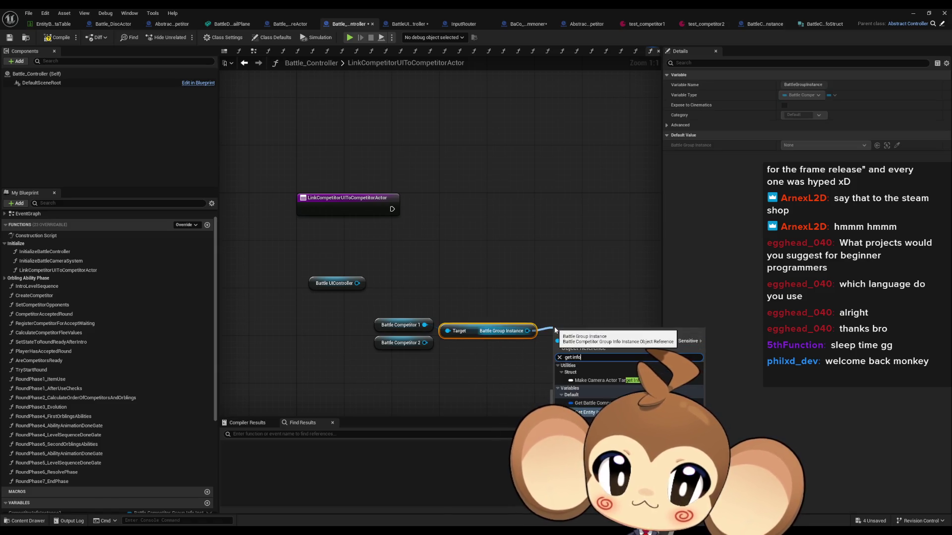
{"action": "left_click", "coordinate": [593, 402]}
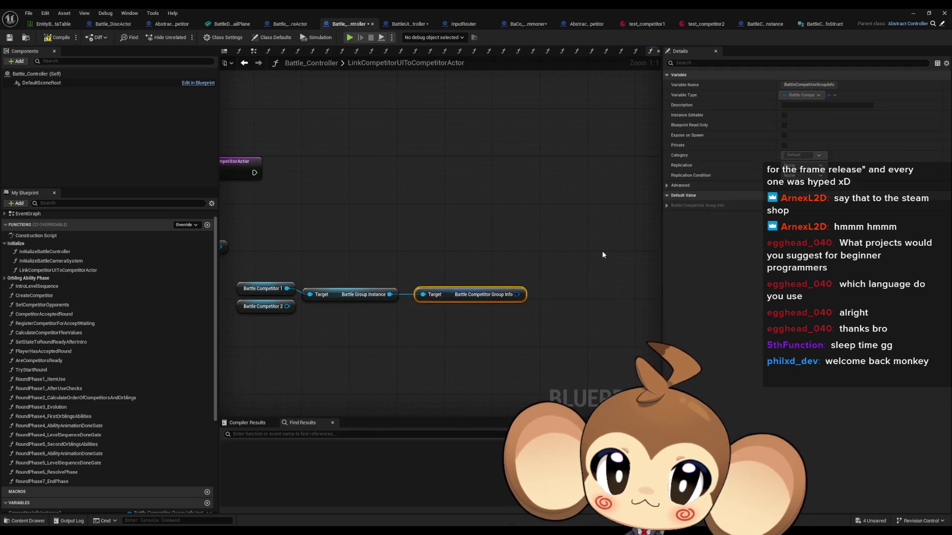
{"action": "left_click_drag", "start_coordinate": [518, 294], "coordinate": [485, 320]}
{"action": "type", "text": "break"}
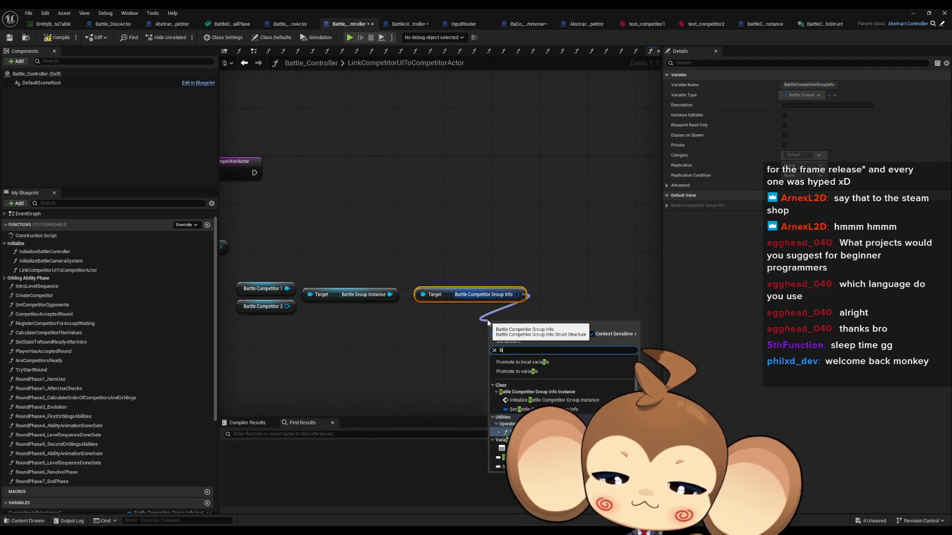
{"action": "left_click", "coordinate": [522, 351]}
{"action": "left_click_drag", "start_coordinate": [522, 347], "coordinate": [463, 347]}
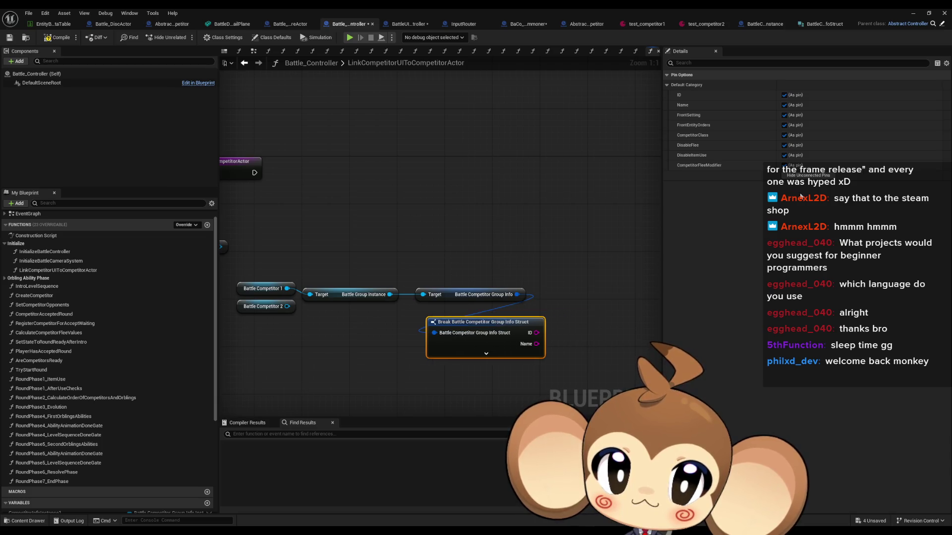
{"action": "left_click", "coordinate": [807, 176]}
{"action": "left_click", "coordinate": [784, 94]}
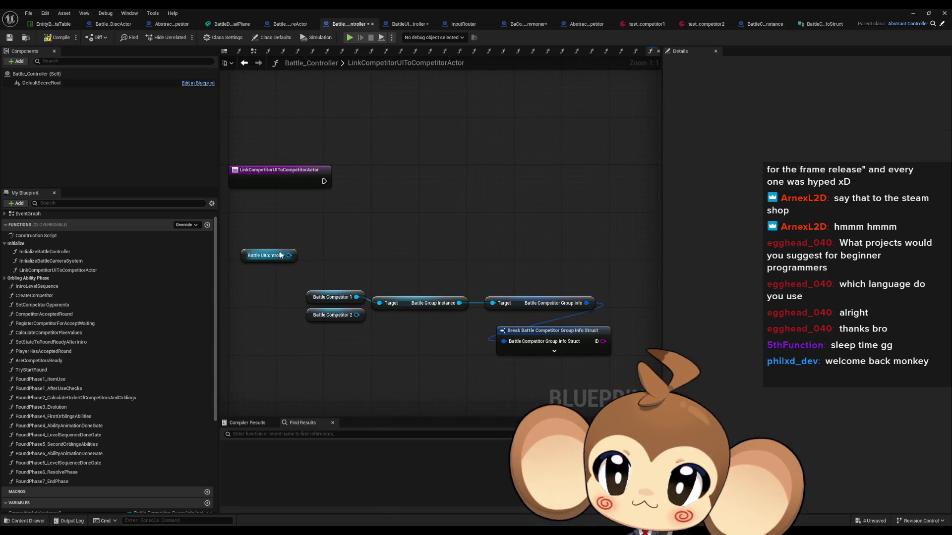
Get Competitor Map from Battle UIController, Find by the group-info ID, then open Abstract_BattleCompetitor.
{"action": "left_click_drag", "start_coordinate": [353, 253], "coordinate": [354, 249]}
{"action": "type", "text": "find"}
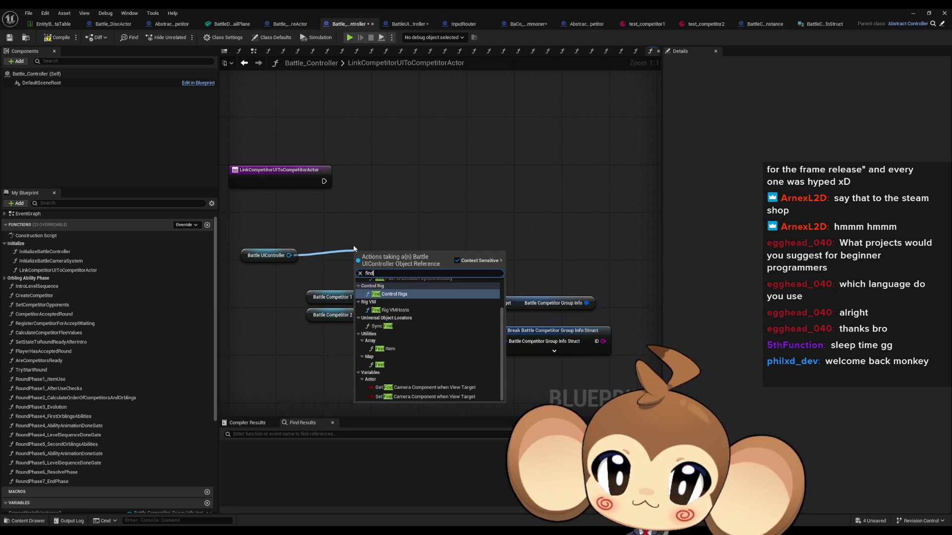
{"action": "key", "text": "BackSpace"}
{"action": "key", "text": "BackSpace"}
{"action": "key", "text": "BackSpace"}
{"action": "type", "text": "get"}
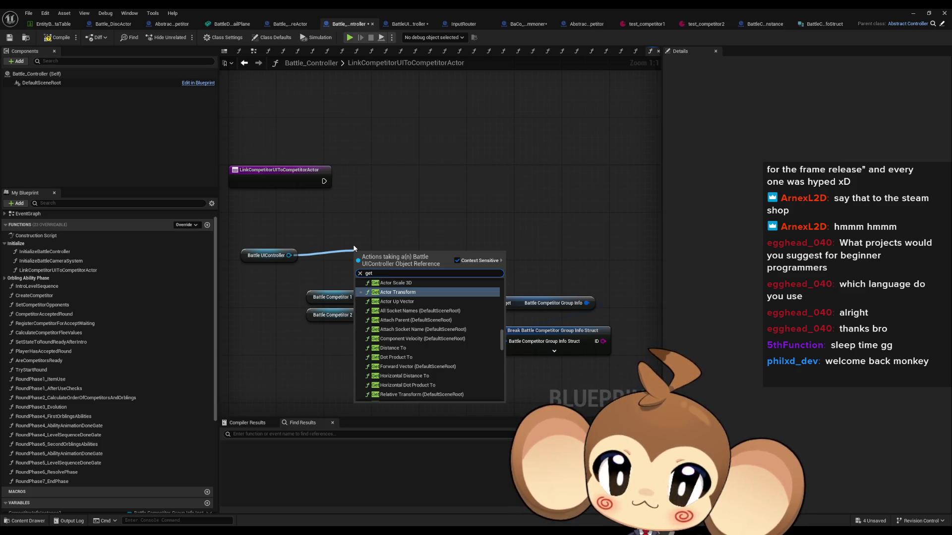
{"action": "type", "text": " compe"}
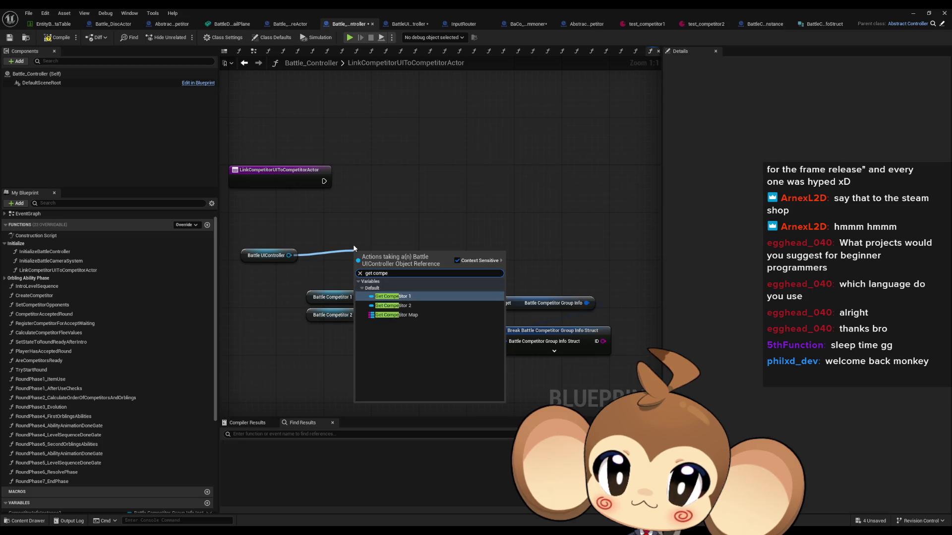
{"action": "key", "text": "Down"}
{"action": "key", "text": "Down"}
{"action": "key", "text": "Return"}
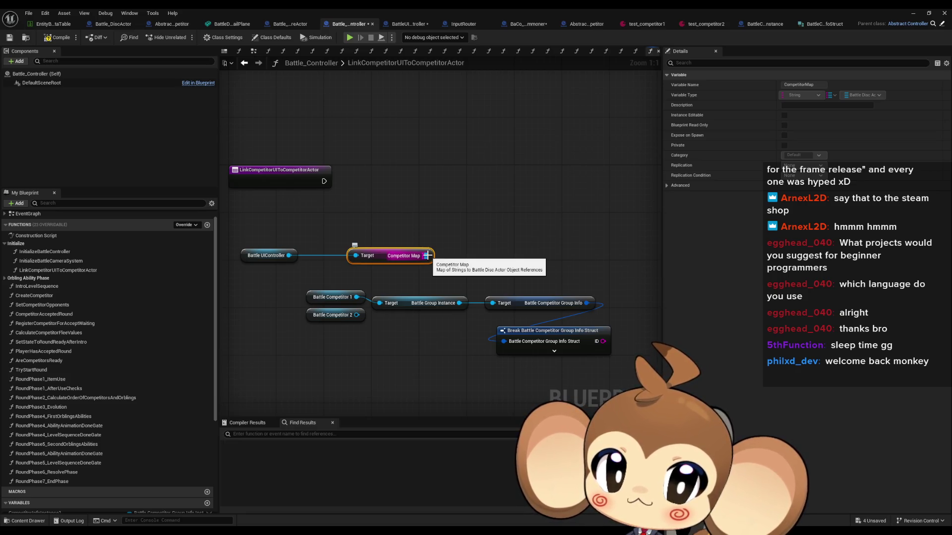
{"action": "left_click_drag", "start_coordinate": [428, 255], "coordinate": [464, 201]}
{"action": "type", "text": "find"}
{"action": "key", "text": "Return"}
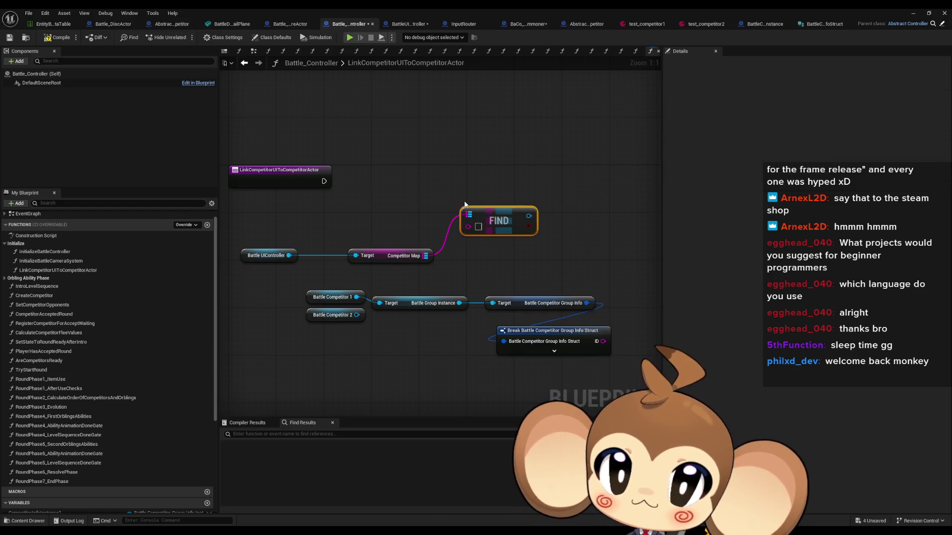
{"action": "left_click_drag", "start_coordinate": [468, 227], "coordinate": [602, 341]}
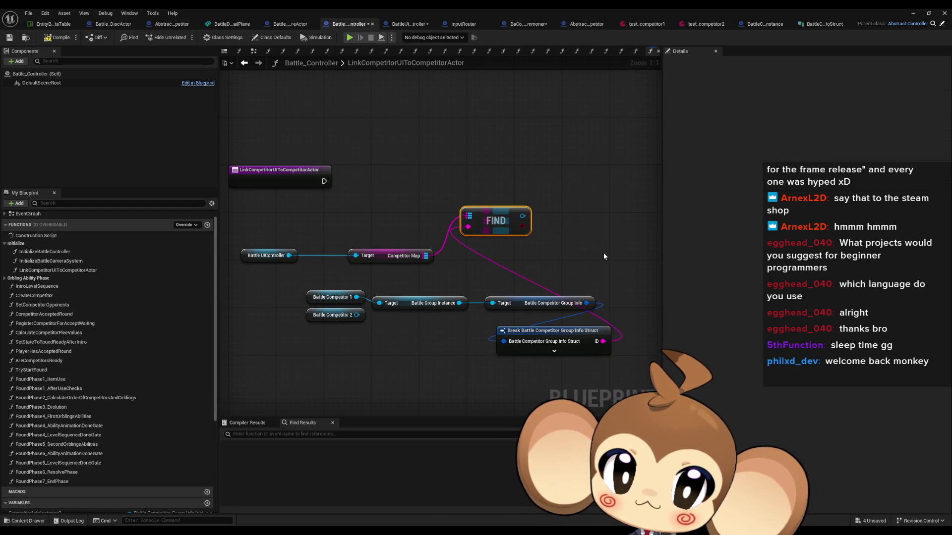
{"action": "left_click_drag", "start_coordinate": [507, 218], "coordinate": [537, 252]}
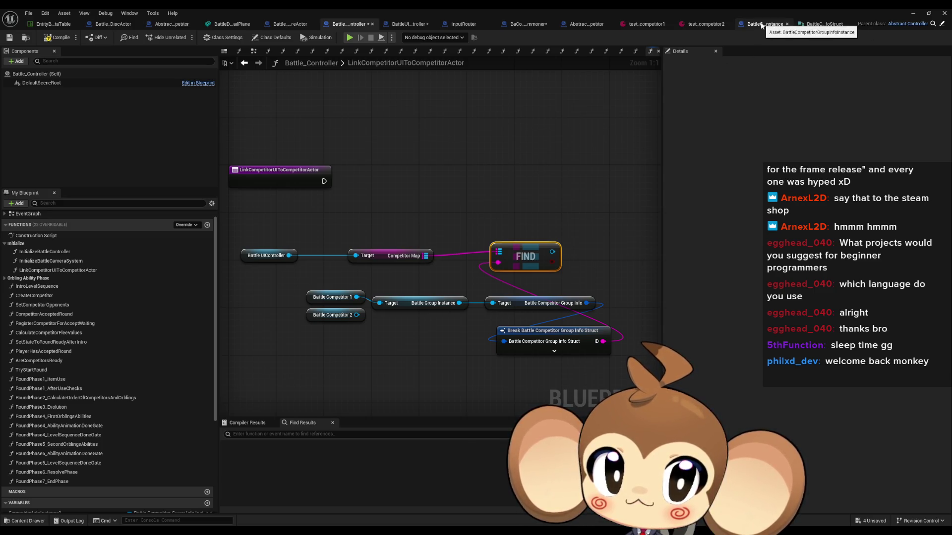
{"action": "left_click", "coordinate": [762, 25]}
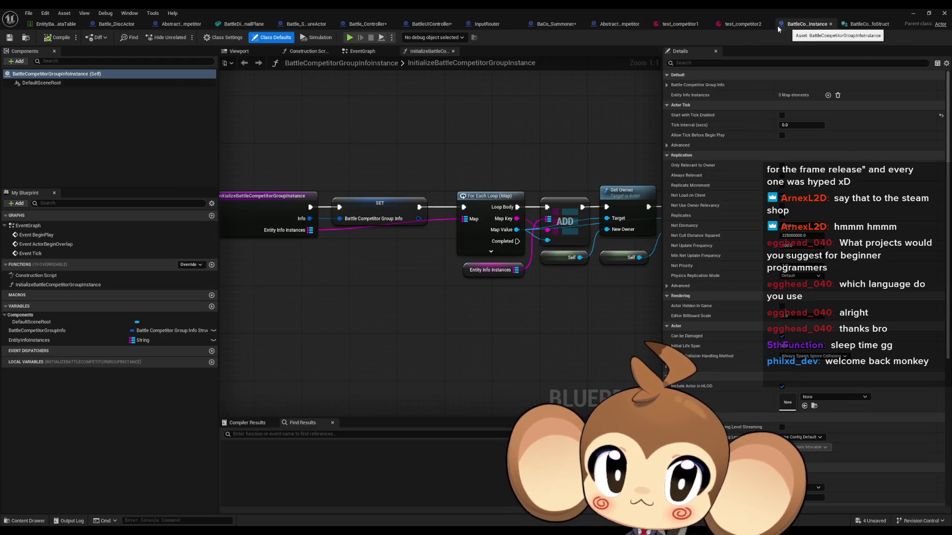
{"action": "left_click", "coordinate": [618, 24]}
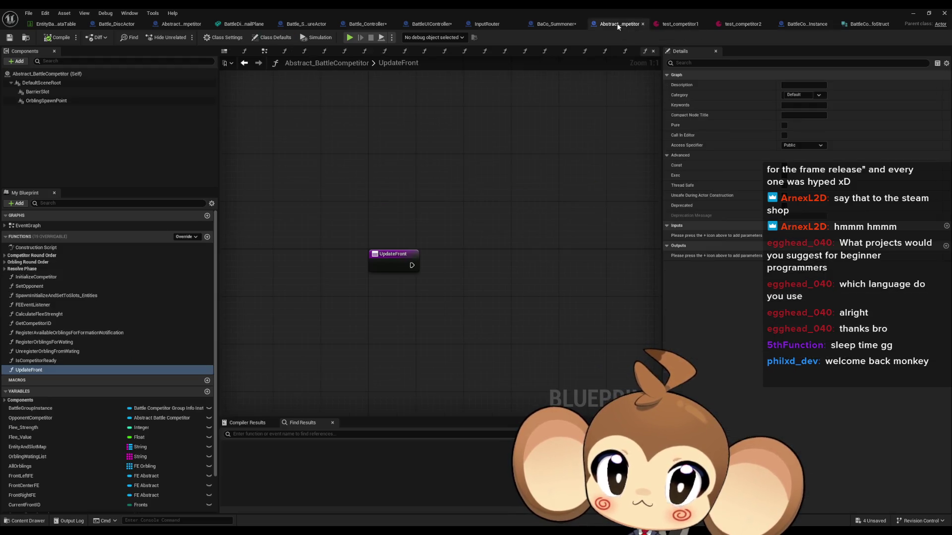
Add a CompetitorUI variable typed as an Abstract Battle UICompetitor object reference.
{"action": "scroll", "coordinate": [109, 430], "scroll_direction": "down", "scroll_amount": 2}
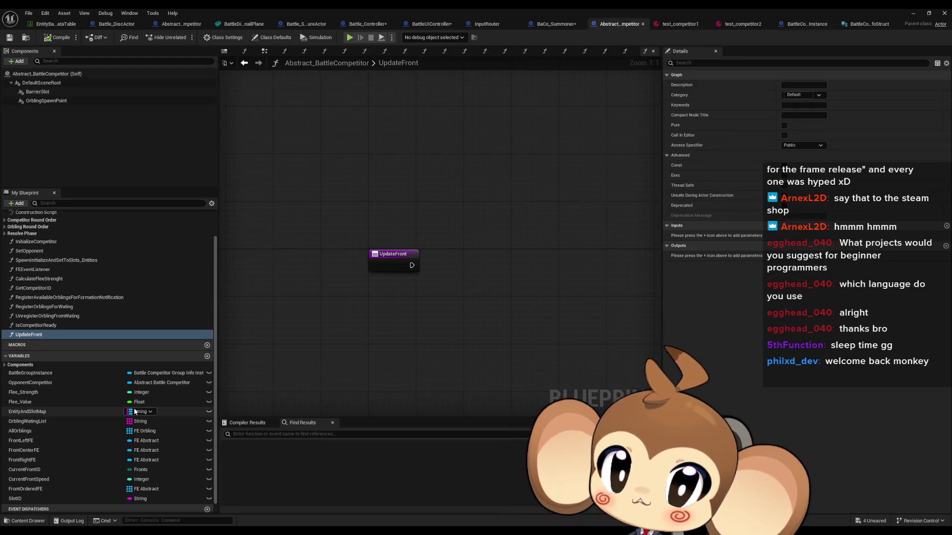
{"action": "left_click", "coordinate": [207, 356]}
{"action": "type", "text": "BattleCompetitorUI"}
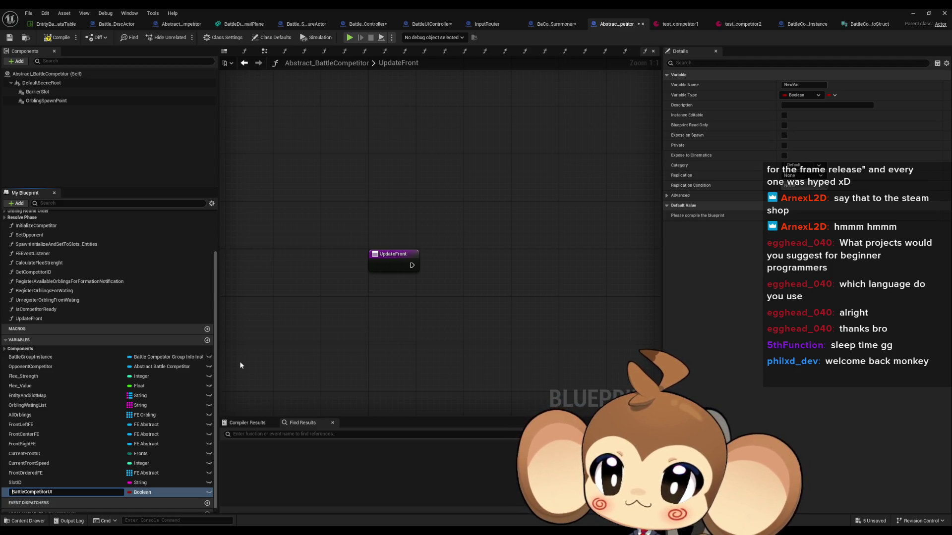
{"action": "key", "text": "Return"}
{"action": "key", "text": "F2"}
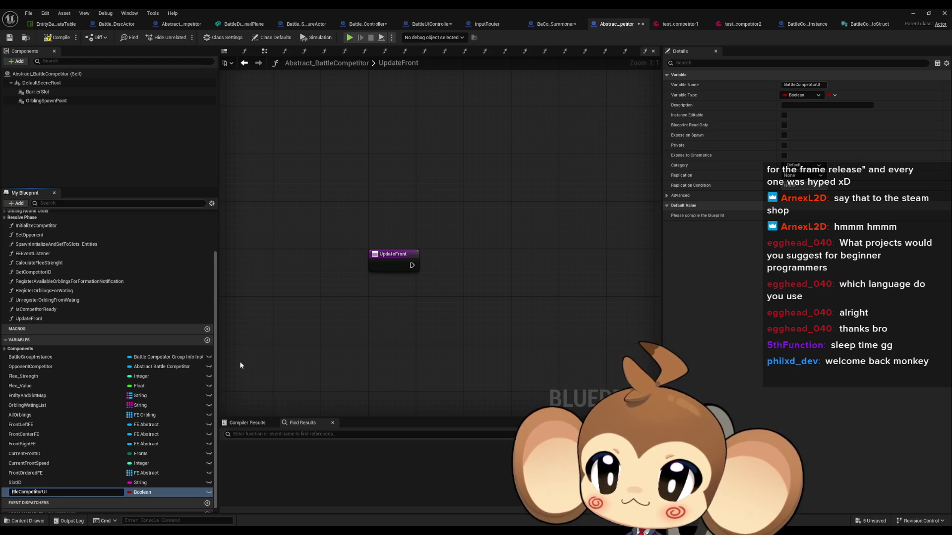
{"action": "key", "text": "BackSpace"}
{"action": "key", "text": "Return"}
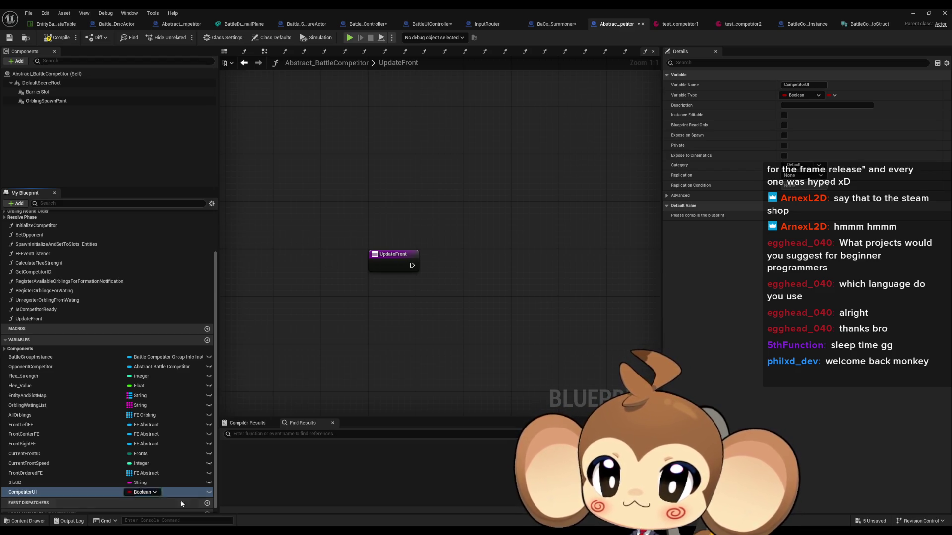
{"action": "left_click", "coordinate": [143, 492]}
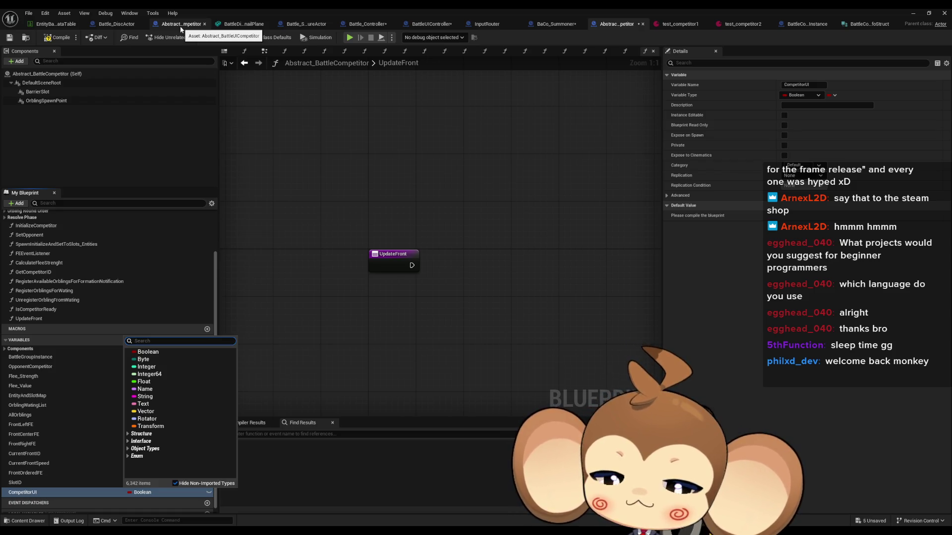
{"action": "type", "text": "bat ui abs compet"}
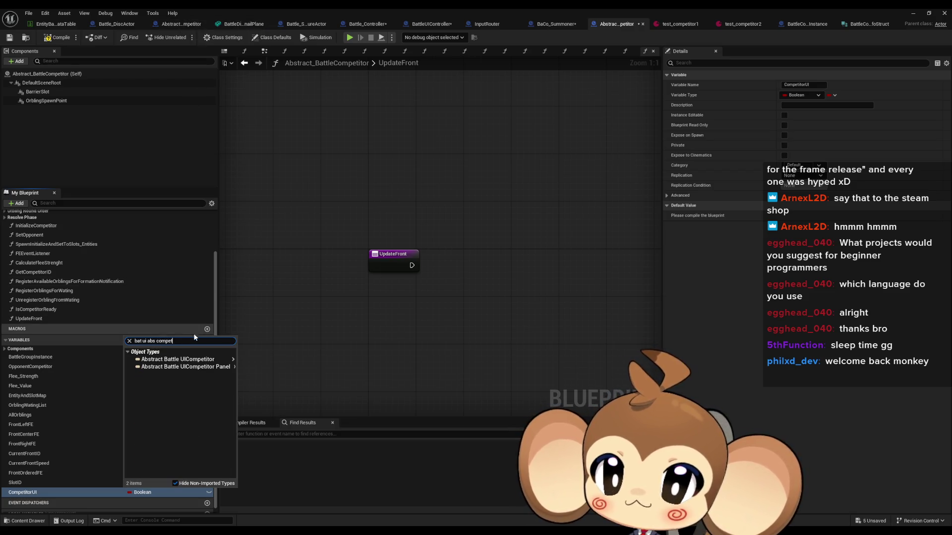
{"action": "left_click", "coordinate": [185, 360]}
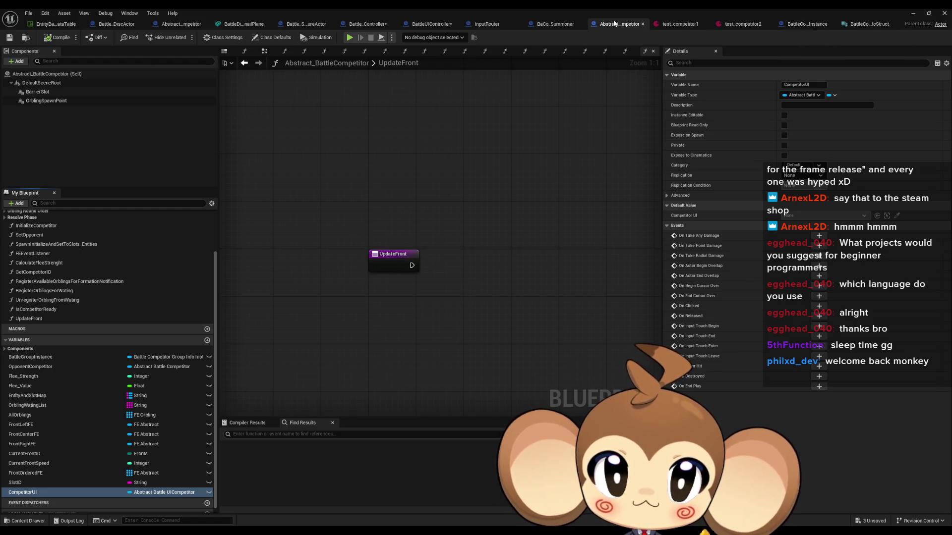
{"action": "left_click", "coordinate": [440, 24]}
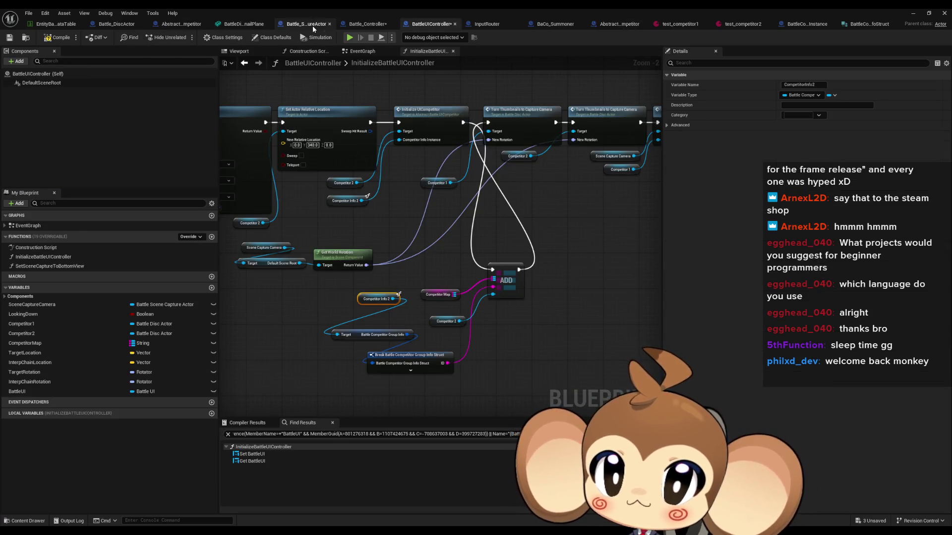
In Battle_Controller, set Battle Competitor 1's Competitor UI from the Competitor Map Find result.
{"action": "left_click", "coordinate": [368, 25]}
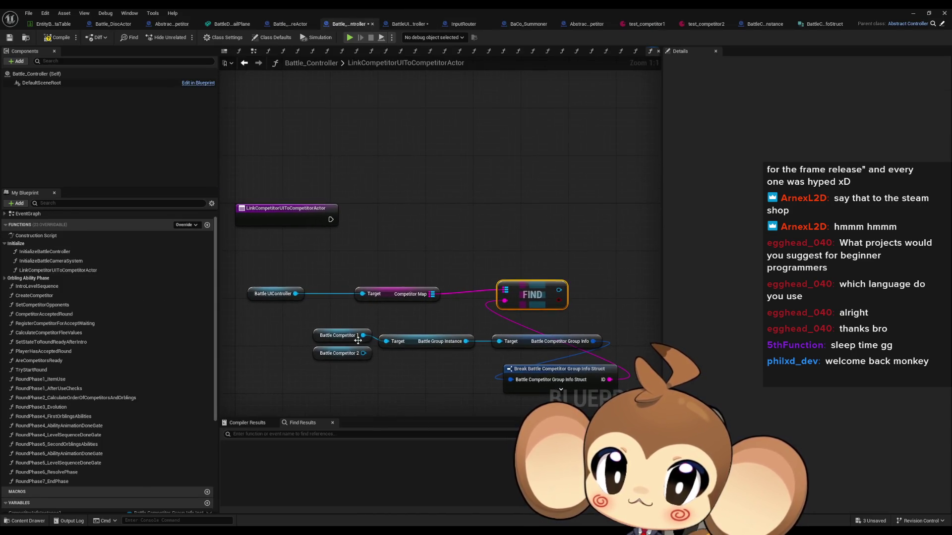
{"action": "left_click", "coordinate": [342, 335]}
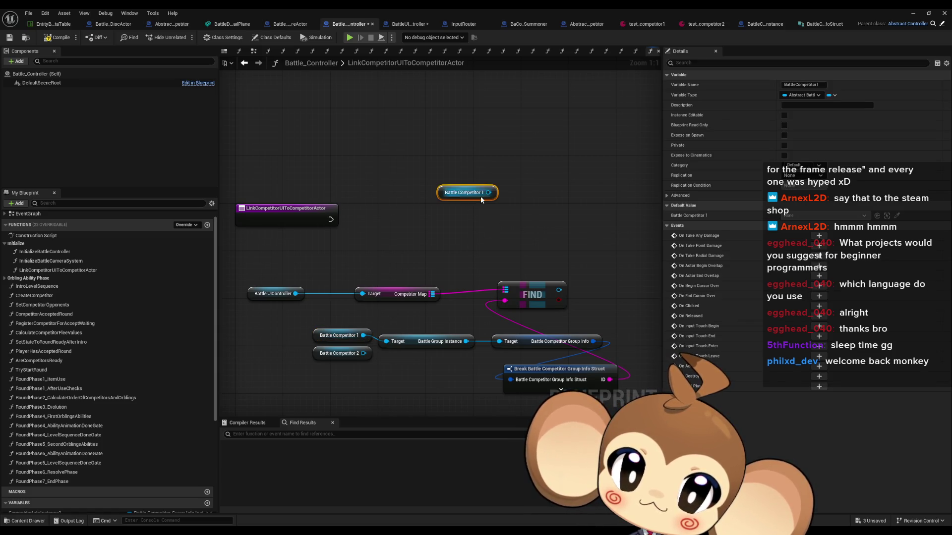
{"action": "left_click_drag", "start_coordinate": [488, 192], "coordinate": [535, 212]}
{"action": "type", "text": "set"}
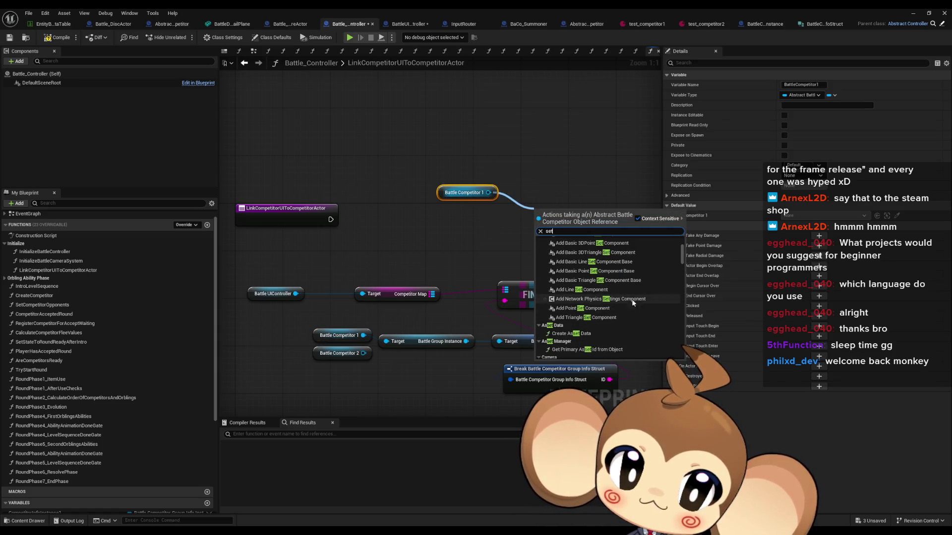
{"action": "mouse_move", "coordinate": [682, 253]}
{"action": "left_mouse_down"}
{"action": "mouse_move", "coordinate": [682, 346]}
{"action": "mouse_move", "coordinate": [680, 334]}
{"action": "left_mouse_up"}
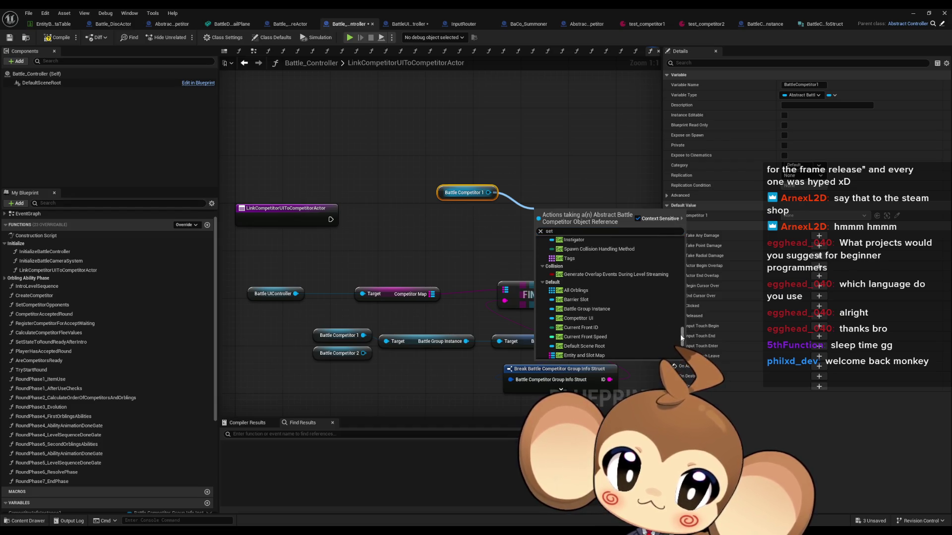
{"action": "scroll", "coordinate": [626, 314], "scroll_direction": "down", "scroll_amount": 1}
{"action": "scroll", "coordinate": [626, 314], "scroll_direction": "down", "scroll_amount": 2}
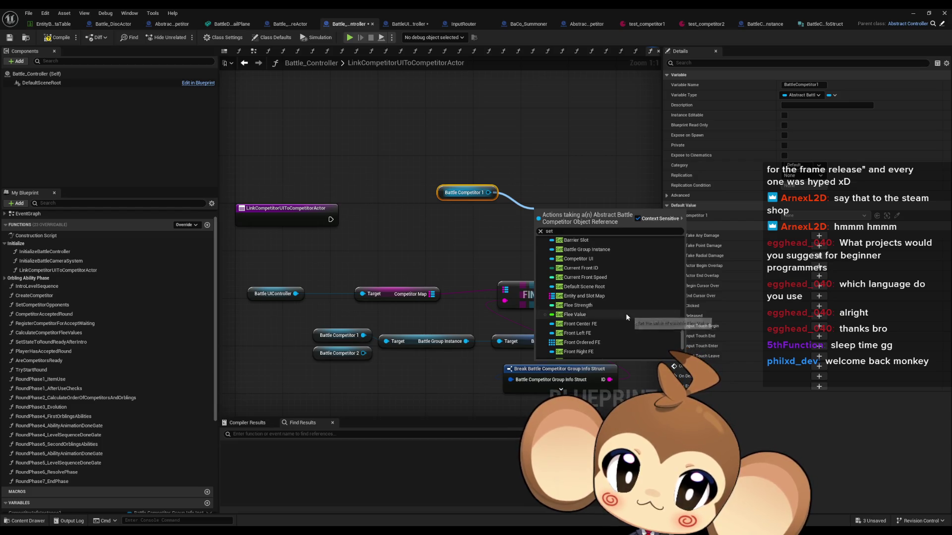
{"action": "scroll", "coordinate": [628, 317], "scroll_direction": "down", "scroll_amount": 3}
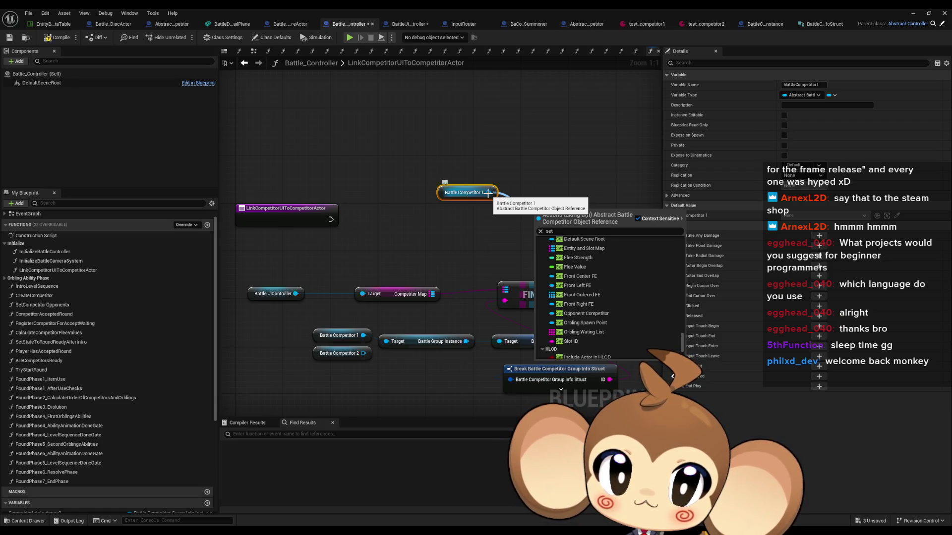
{"action": "scroll", "coordinate": [612, 331], "scroll_direction": "up", "scroll_amount": 2}
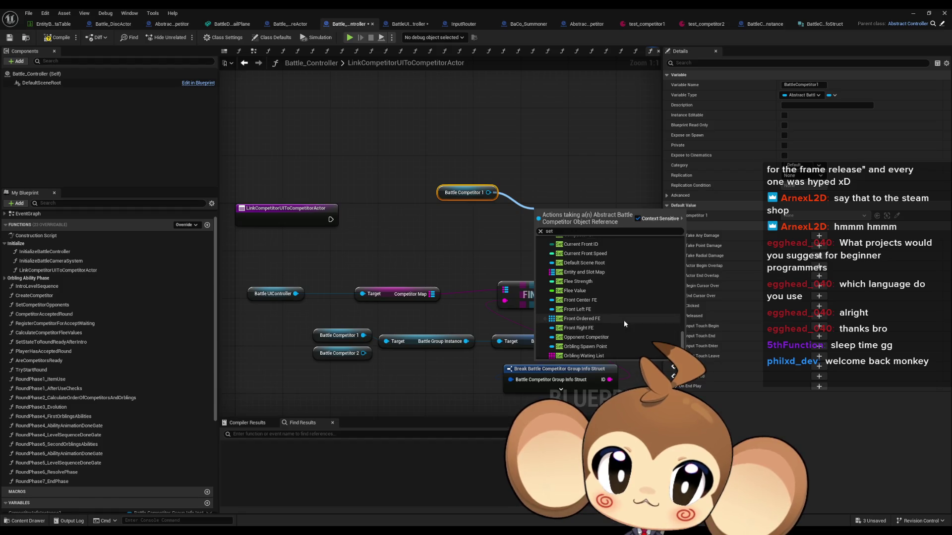
{"action": "scroll", "coordinate": [623, 320], "scroll_direction": "up", "scroll_amount": 3}
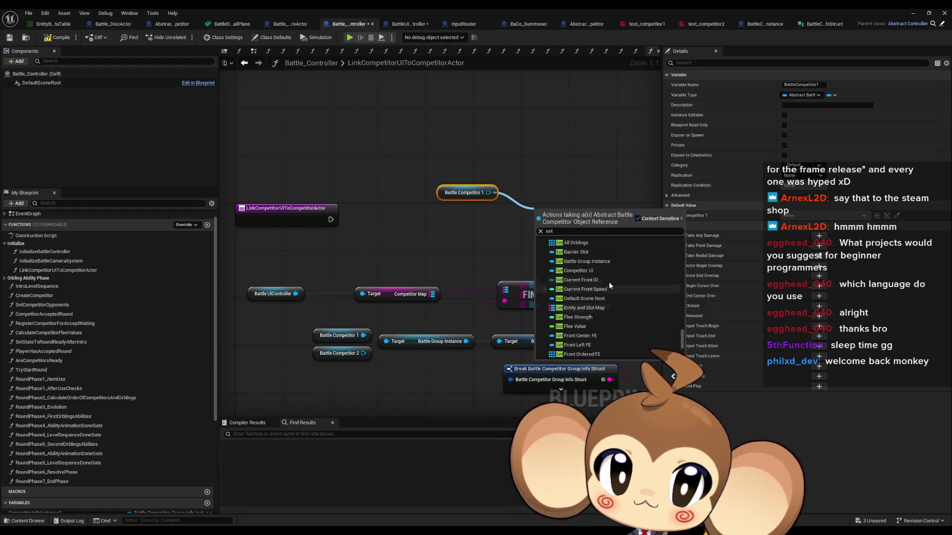
{"action": "left_click", "coordinate": [585, 271]}
{"action": "left_click_drag", "start_coordinate": [560, 289], "coordinate": [552, 228]}
Duplicate the Find/SET lookup chain and place Battle Competitor 2 beside it.
{"action": "left_click_drag", "start_coordinate": [611, 277], "coordinate": [597, 256]}
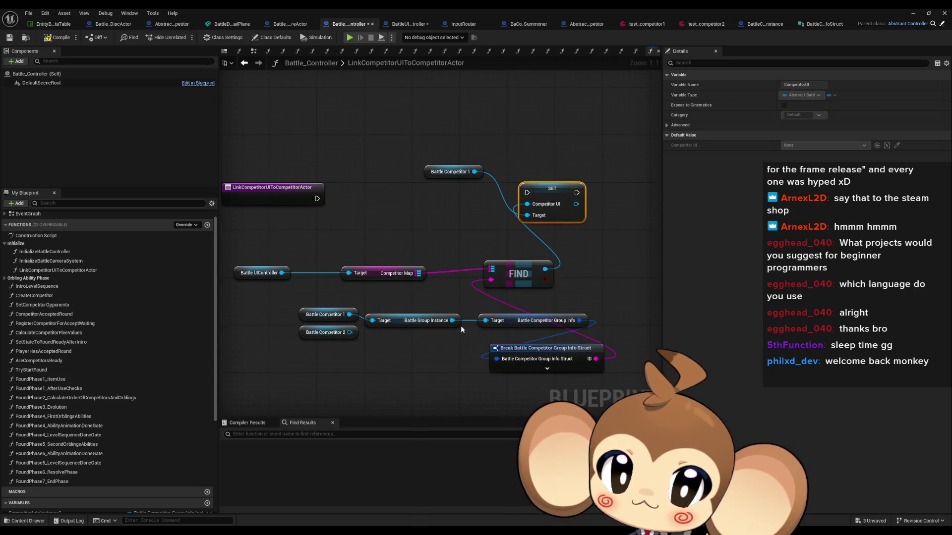
{"action": "mouse_move", "coordinate": [313, 336]}
{"action": "left_mouse_down"}
{"action": "mouse_move", "coordinate": [328, 399]}
{"action": "mouse_move", "coordinate": [416, 376]}
{"action": "mouse_move", "coordinate": [561, 365]}
{"action": "left_mouse_up"}
{"action": "left_click_drag", "start_coordinate": [529, 279], "coordinate": [530, 452]}
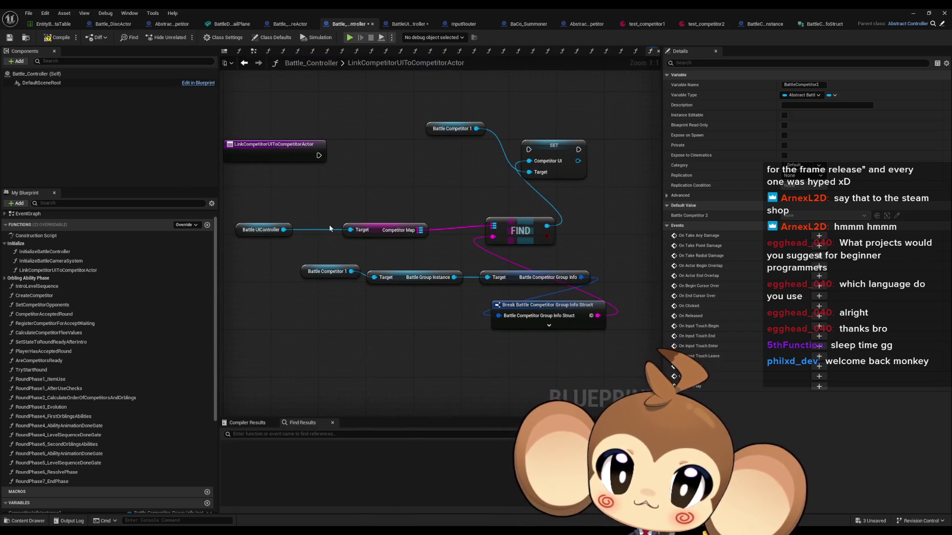
{"action": "left_click_drag", "start_coordinate": [231, 199], "coordinate": [598, 334]}
{"action": "key", "text": "ctrl+c"}
{"action": "key", "text": "ctrl+v"}
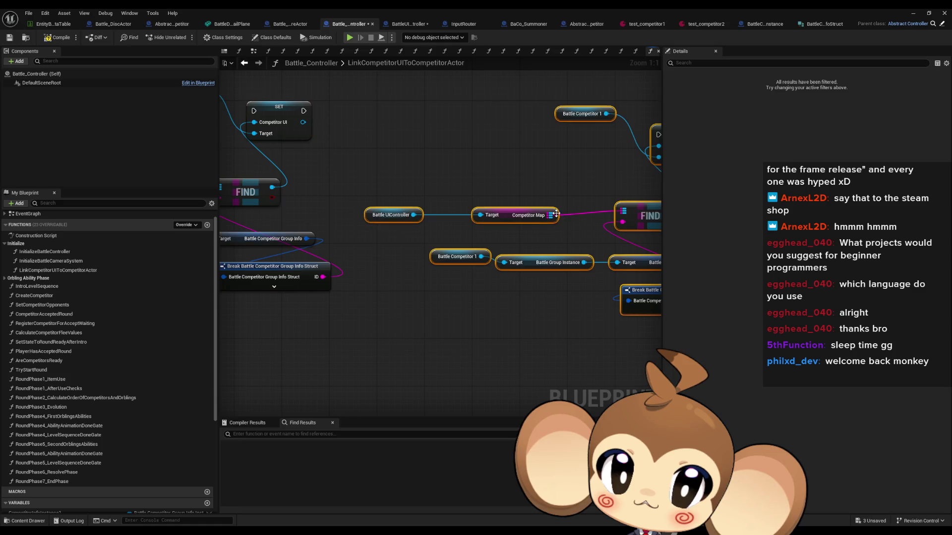
{"action": "scroll", "coordinate": [380, 329], "scroll_direction": "down", "scroll_amount": 2}
{"action": "left_click", "coordinate": [407, 368]}
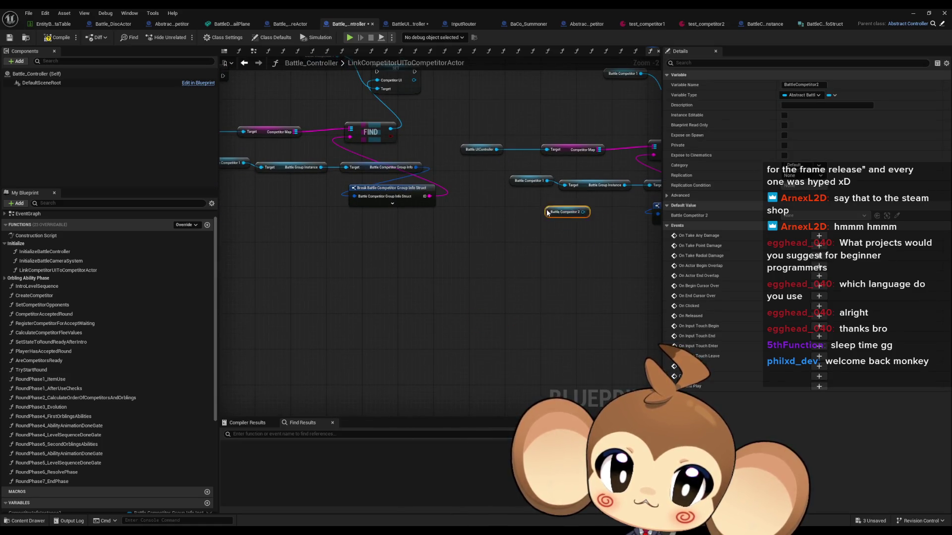
{"action": "left_click_drag", "start_coordinate": [407, 368], "coordinate": [521, 197]}
{"action": "scroll", "coordinate": [443, 258], "scroll_direction": "up", "scroll_amount": 2}
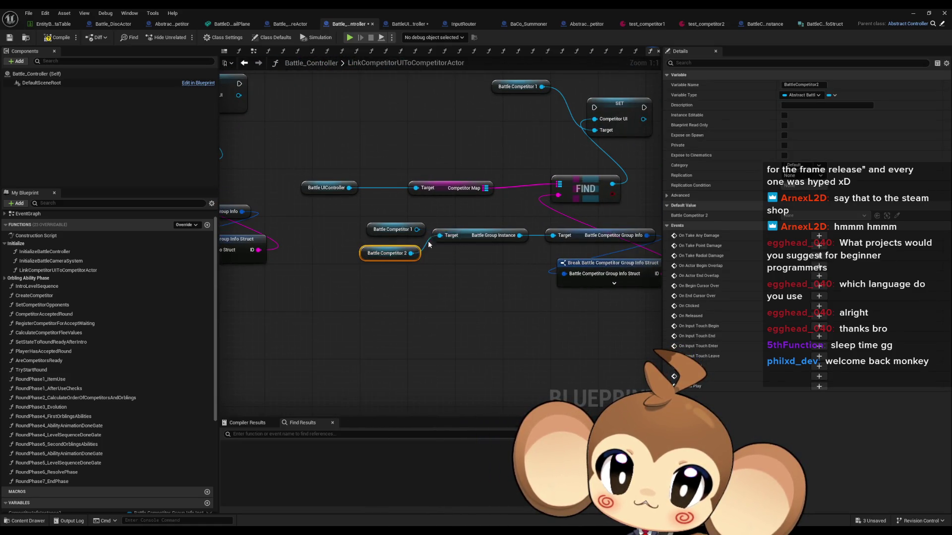
{"action": "left_click_drag", "start_coordinate": [472, 122], "coordinate": [405, 200]}
Wire Battle Competitor 2 into the copied SET target, delete the leftover Competitor 1 getter, connect execution.
{"action": "key", "text": "ctrl+c"}
{"action": "key", "text": "ctrl+v"}
{"action": "left_click_drag", "start_coordinate": [470, 206], "coordinate": [529, 196]}
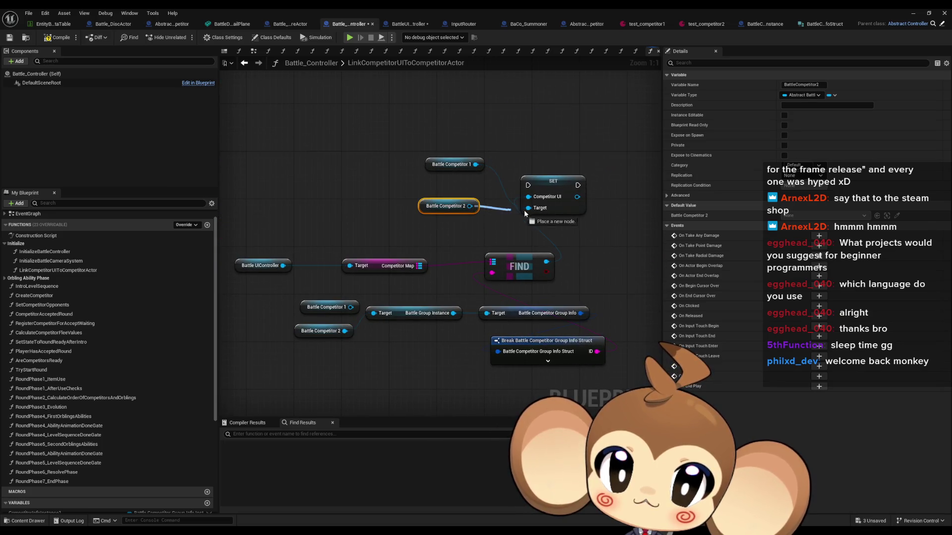
{"action": "left_click", "coordinate": [450, 164]}
{"action": "key", "text": "Delete"}
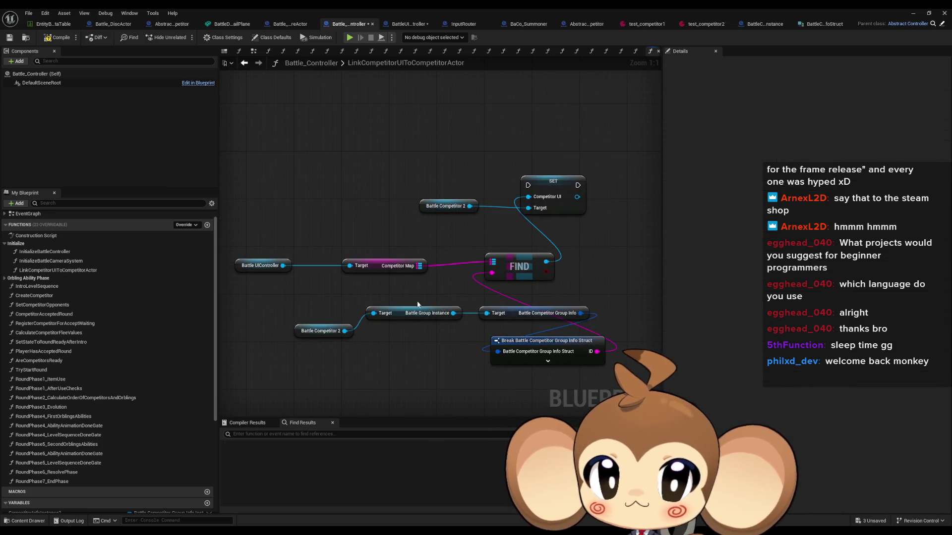
{"action": "scroll", "coordinate": [337, 248], "scroll_direction": "down", "scroll_amount": 3}
{"action": "mouse_move", "coordinate": [373, 211]}
{"action": "left_mouse_down"}
{"action": "mouse_move", "coordinate": [575, 218]}
{"action": "mouse_move", "coordinate": [556, 249]}
{"action": "mouse_move", "coordinate": [604, 225]}
{"action": "left_mouse_up"}
{"action": "scroll", "coordinate": [565, 233], "scroll_direction": "up", "scroll_amount": 3}
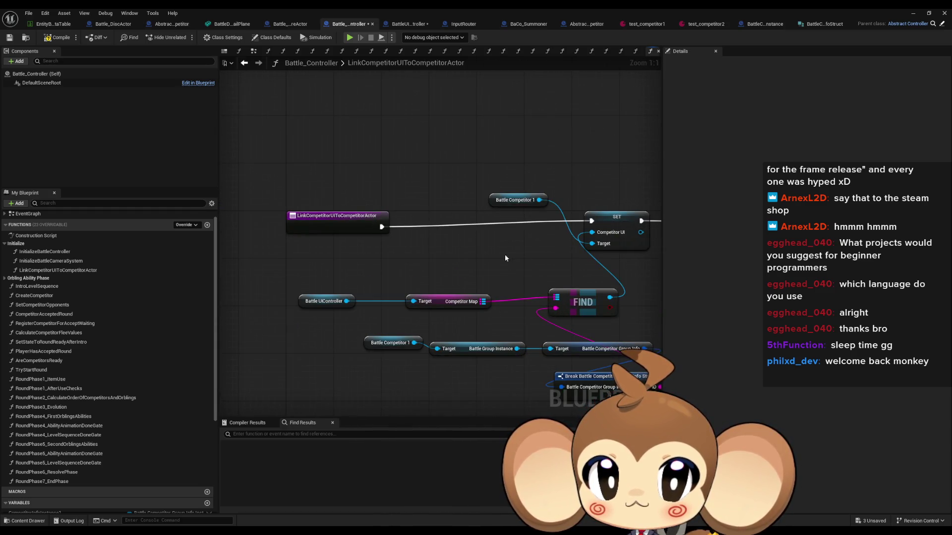
Arrange Battle Competitor 1's UIController, Competitor Map, FIND and SET nodes in a tidy row.
{"action": "left_click_drag", "start_coordinate": [430, 306], "coordinate": [388, 307]}
{"action": "left_click_drag", "start_coordinate": [293, 289], "coordinate": [622, 317]}
{"action": "left_click_drag", "start_coordinate": [582, 302], "coordinate": [341, 278]}
{"action": "left_click", "coordinate": [553, 210]}
{"action": "mouse_move", "coordinate": [516, 200]}
{"action": "left_mouse_down"}
{"action": "mouse_move", "coordinate": [479, 283]}
{"action": "mouse_move", "coordinate": [349, 305]}
{"action": "left_mouse_up"}
{"action": "left_click_drag", "start_coordinate": [306, 261], "coordinate": [461, 275]}
{"action": "left_click", "coordinate": [544, 276], "text": "ctrl"}
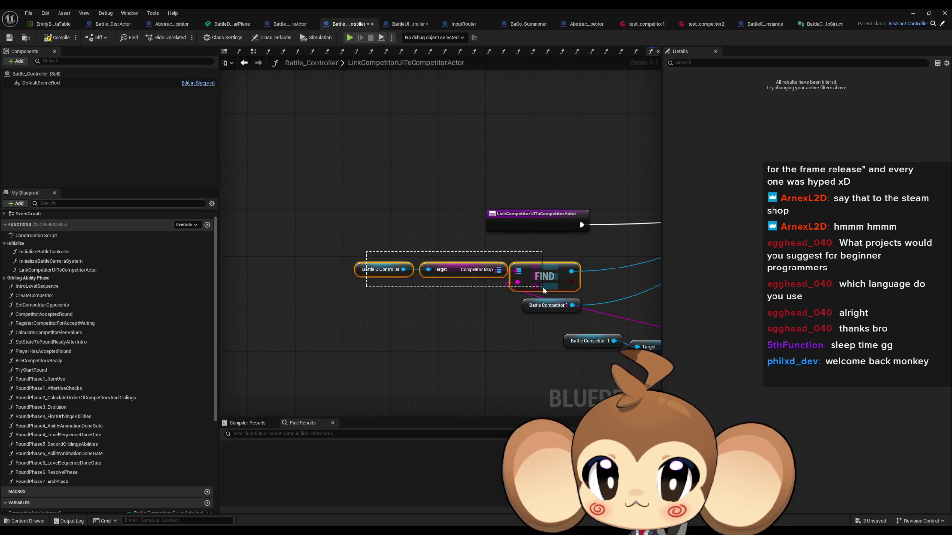
{"action": "left_click", "coordinate": [547, 305], "text": "ctrl"}
{"action": "mouse_move", "coordinate": [549, 281]}
{"action": "left_mouse_down"}
{"action": "mouse_move", "coordinate": [552, 258]}
{"action": "mouse_move", "coordinate": [445, 250]}
{"action": "left_mouse_up"}
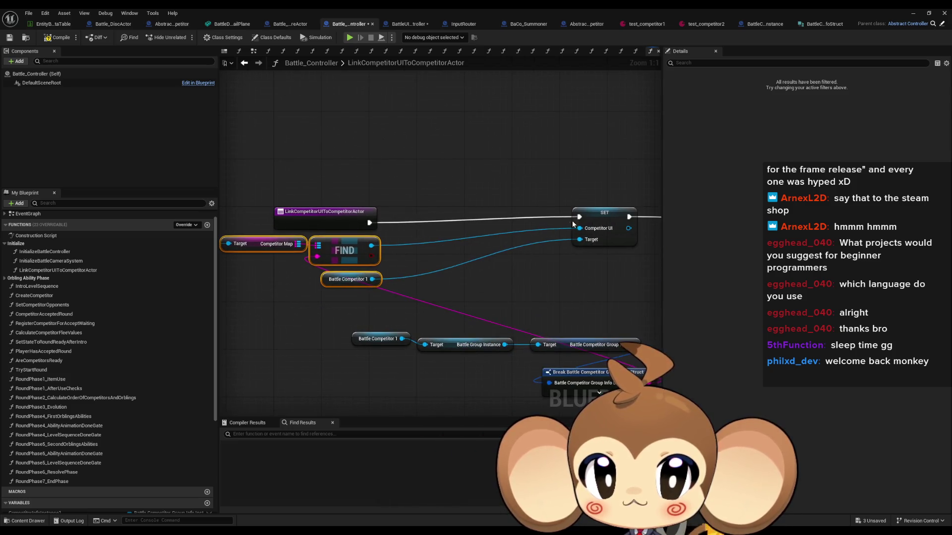
{"action": "left_click_drag", "start_coordinate": [572, 220], "coordinate": [437, 221]}
Move Battle Competitor 1's group-info chain and Break node up beside the lookup.
{"action": "left_click_drag", "start_coordinate": [490, 282], "coordinate": [506, 235]}
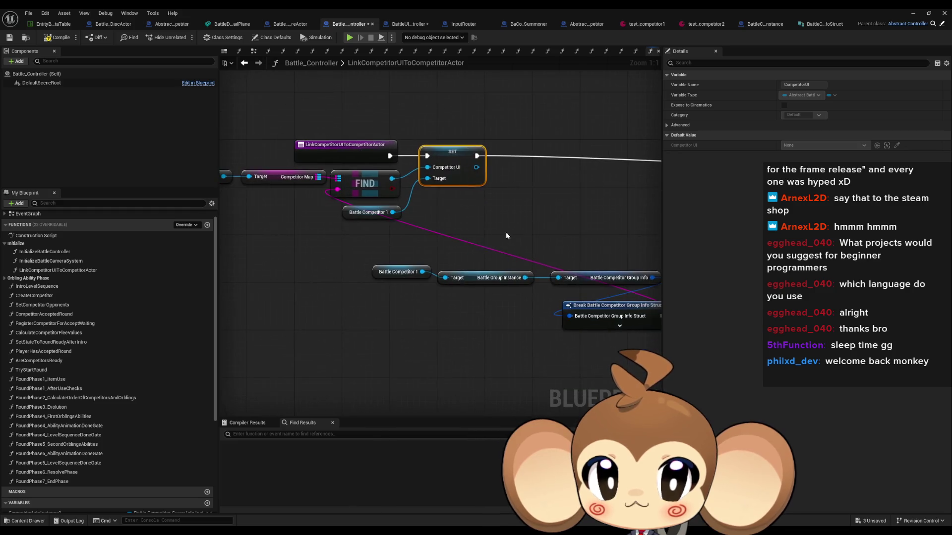
{"action": "mouse_move", "coordinate": [404, 268]}
{"action": "left_mouse_down"}
{"action": "mouse_move", "coordinate": [600, 282]}
{"action": "mouse_move", "coordinate": [490, 315]}
{"action": "left_mouse_up"}
{"action": "left_click", "coordinate": [590, 281]}
{"action": "left_click_drag", "start_coordinate": [291, 276], "coordinate": [613, 335]}
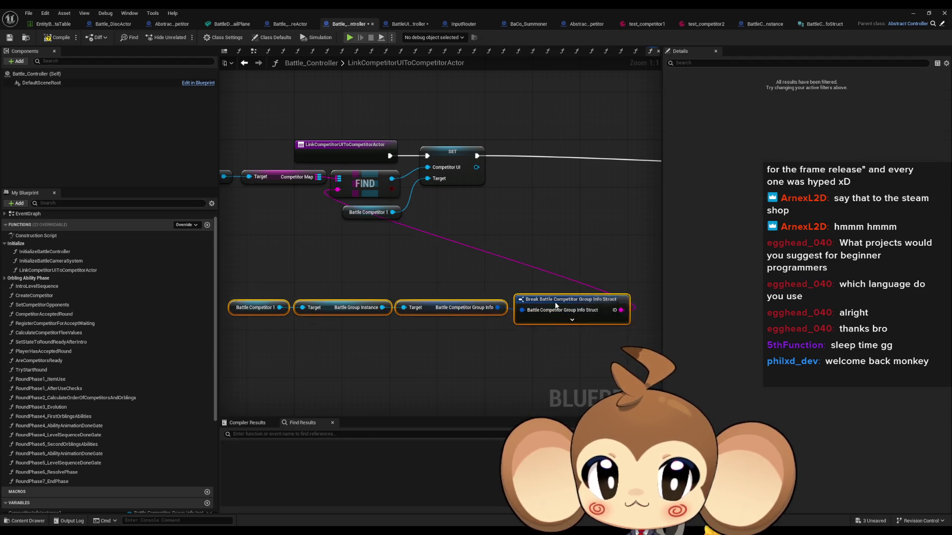
{"action": "mouse_move", "coordinate": [589, 306]}
{"action": "left_mouse_down"}
{"action": "mouse_move", "coordinate": [259, 252]}
{"action": "mouse_move", "coordinate": [302, 224]}
{"action": "mouse_move", "coordinate": [441, 192]}
{"action": "left_mouse_up"}
{"action": "left_click", "coordinate": [560, 231]}
Place the copied Battle Competitor 2 node chain beside the original one.
{"action": "scroll", "coordinate": [559, 231], "scroll_direction": "down", "scroll_amount": 3}
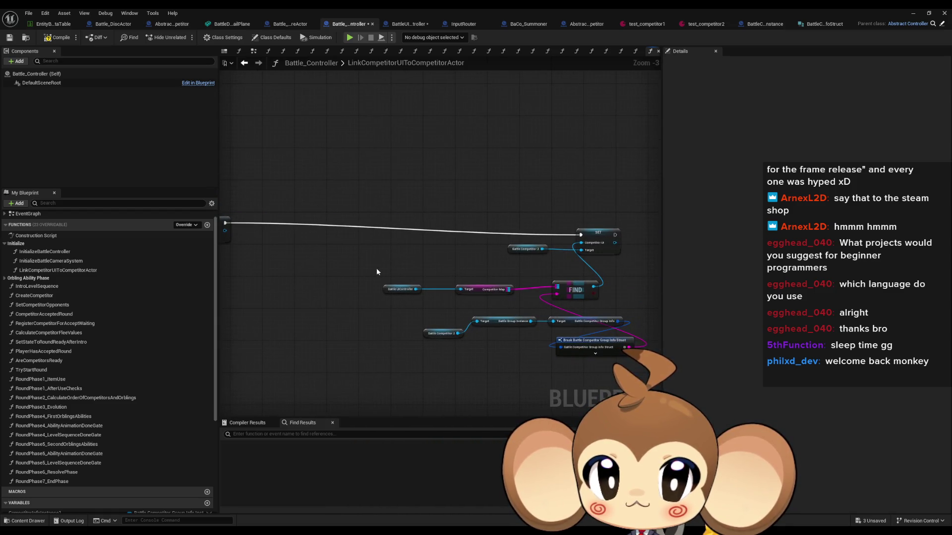
{"action": "left_click_drag", "start_coordinate": [376, 213], "coordinate": [577, 352]}
{"action": "right_click", "coordinate": [427, 246]}
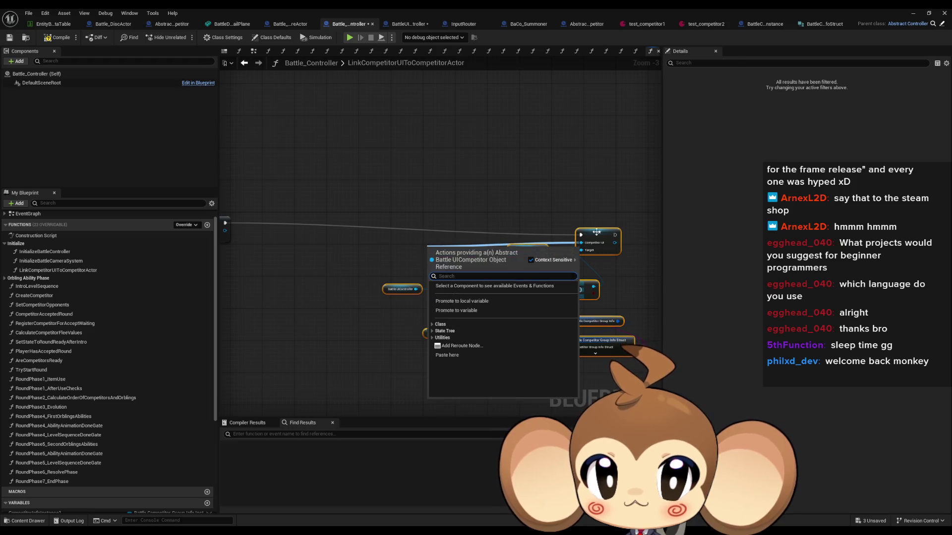
{"action": "left_click_drag", "start_coordinate": [590, 235], "coordinate": [380, 235]}
{"action": "scroll", "coordinate": [381, 235], "scroll_direction": "up", "scroll_amount": 3}
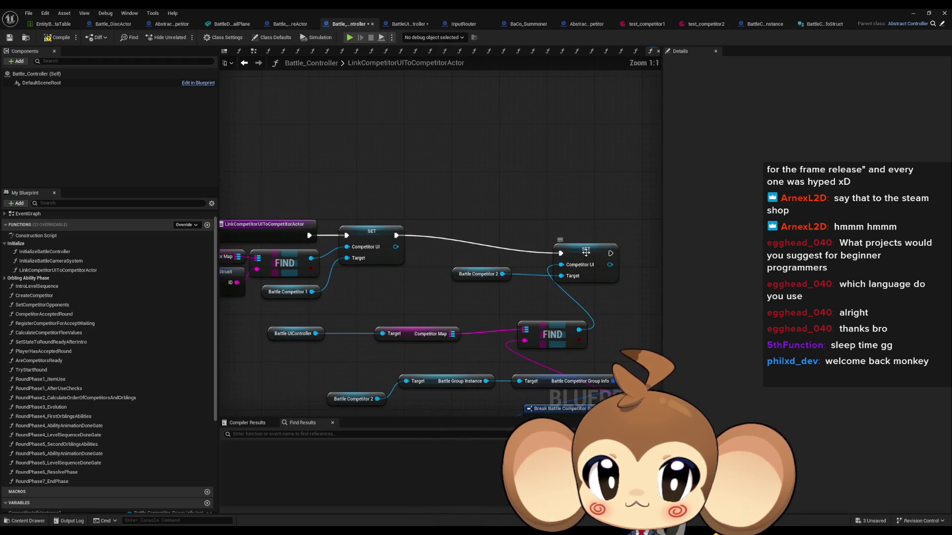
{"action": "left_click", "coordinate": [582, 236]}
{"action": "left_click", "coordinate": [519, 292]}
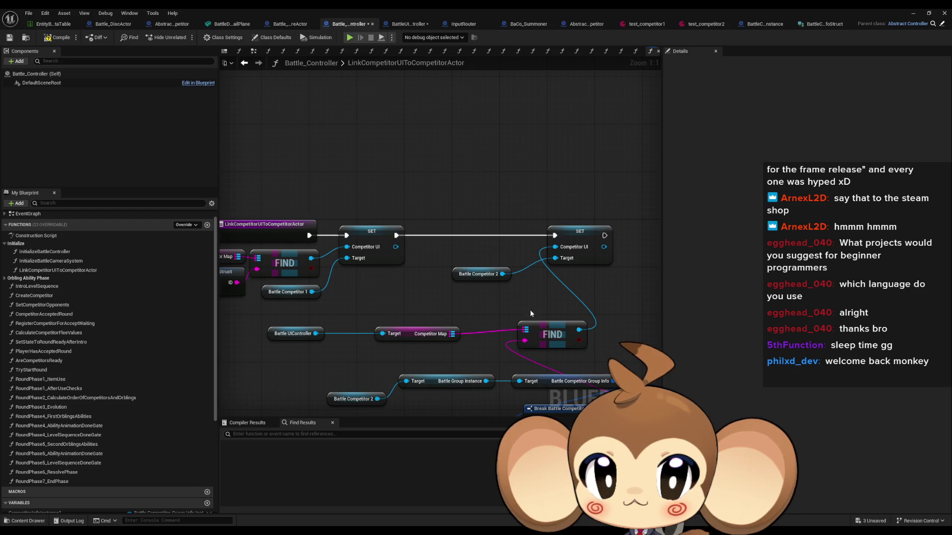
Line up the copied FIND, Battle UIController and Competitor Map nodes for Battle Competitor 2.
{"action": "mouse_move", "coordinate": [476, 274]}
{"action": "left_mouse_down"}
{"action": "mouse_move", "coordinate": [544, 276]}
{"action": "mouse_move", "coordinate": [608, 313]}
{"action": "mouse_move", "coordinate": [633, 315]}
{"action": "left_mouse_up"}
{"action": "left_click_drag", "start_coordinate": [553, 335], "coordinate": [493, 337]}
{"action": "left_click", "coordinate": [295, 334], "text": "ctrl"}
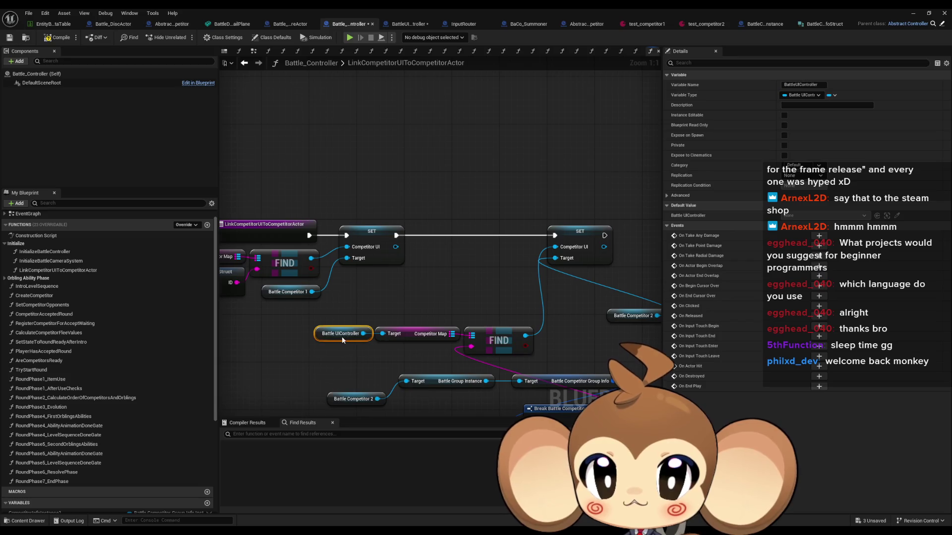
{"action": "left_click", "coordinate": [394, 333], "text": "ctrl"}
{"action": "mouse_move", "coordinate": [494, 346]}
{"action": "left_mouse_down"}
{"action": "mouse_move", "coordinate": [441, 340]}
{"action": "mouse_move", "coordinate": [501, 326]}
{"action": "mouse_move", "coordinate": [477, 265]}
{"action": "left_mouse_up"}
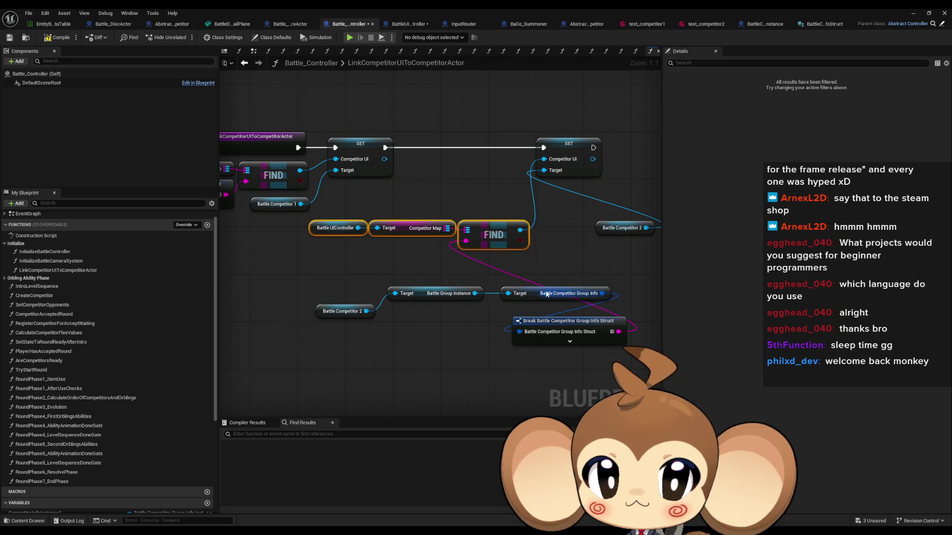
{"action": "left_click_drag", "start_coordinate": [561, 293], "coordinate": [549, 294]}
Align Battle Competitor 2's group-info chain and Break node, then compile Battle_Controller.
{"action": "mouse_move", "coordinate": [341, 312]}
{"action": "left_mouse_down"}
{"action": "mouse_move", "coordinate": [350, 294]}
{"action": "mouse_move", "coordinate": [610, 304]}
{"action": "left_mouse_up"}
{"action": "left_click_drag", "start_coordinate": [537, 291], "coordinate": [441, 327]}
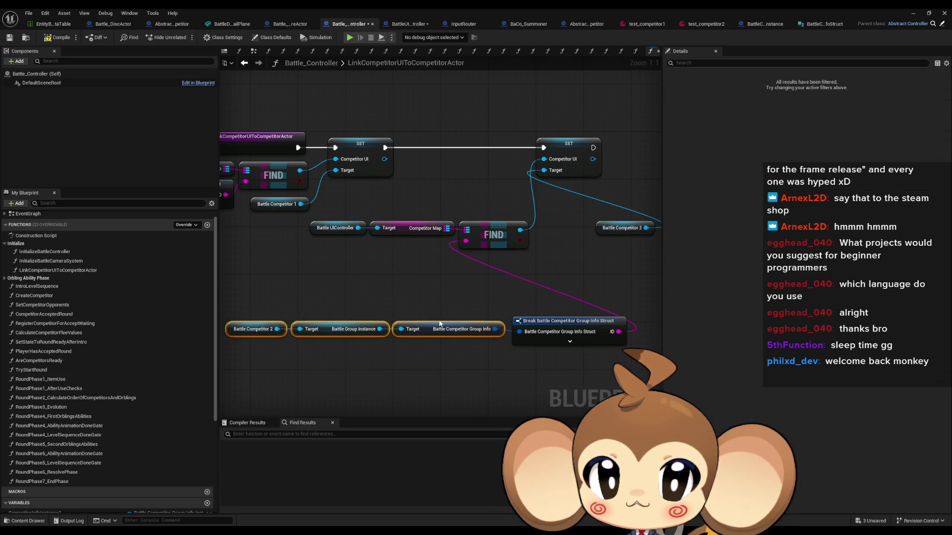
{"action": "left_click_drag", "start_coordinate": [260, 287], "coordinate": [664, 365]}
{"action": "left_click_drag", "start_coordinate": [578, 323], "coordinate": [405, 257]}
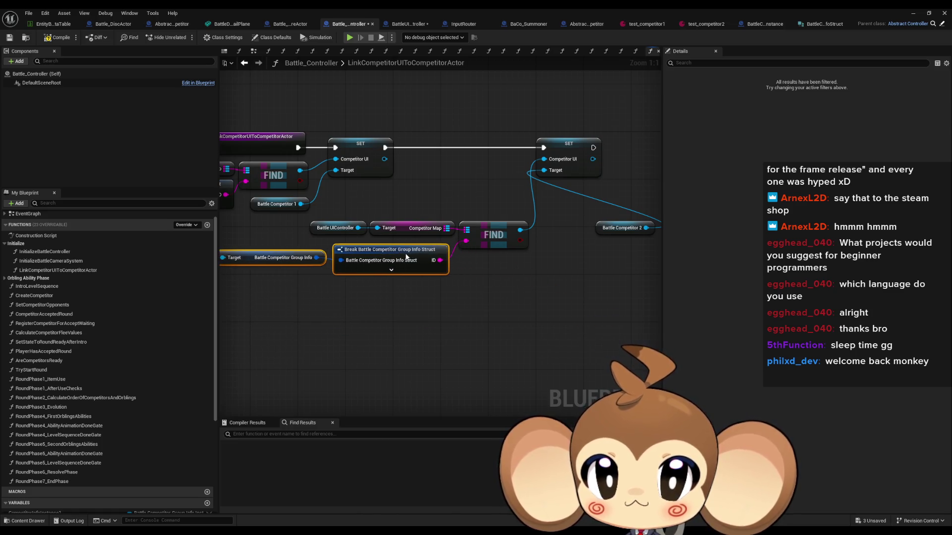
{"action": "mouse_move", "coordinate": [519, 191]}
{"action": "left_mouse_down"}
{"action": "mouse_move", "coordinate": [569, 282]}
{"action": "mouse_move", "coordinate": [463, 272]}
{"action": "left_mouse_up"}
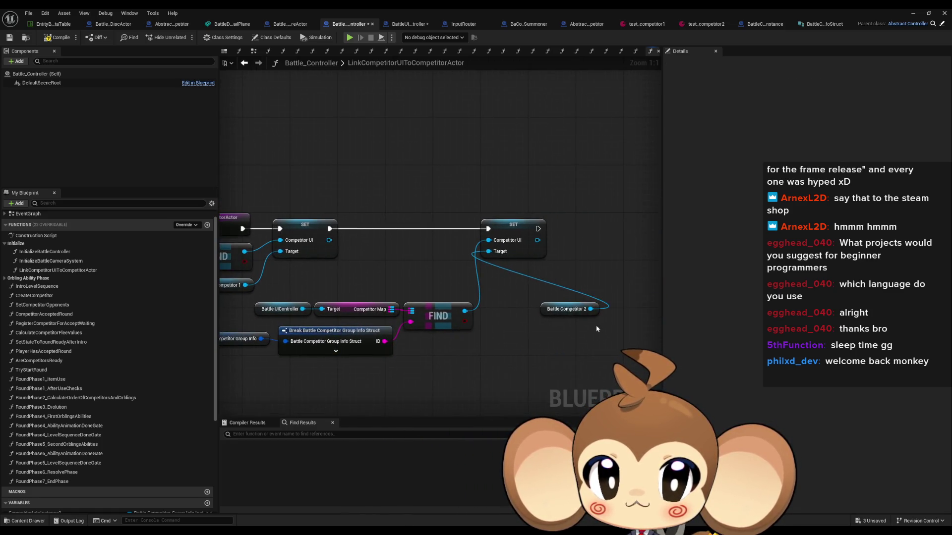
{"action": "mouse_move", "coordinate": [585, 310]}
{"action": "left_mouse_down"}
{"action": "mouse_move", "coordinate": [436, 260]}
{"action": "mouse_move", "coordinate": [464, 304]}
{"action": "mouse_move", "coordinate": [434, 348]}
{"action": "left_mouse_up"}
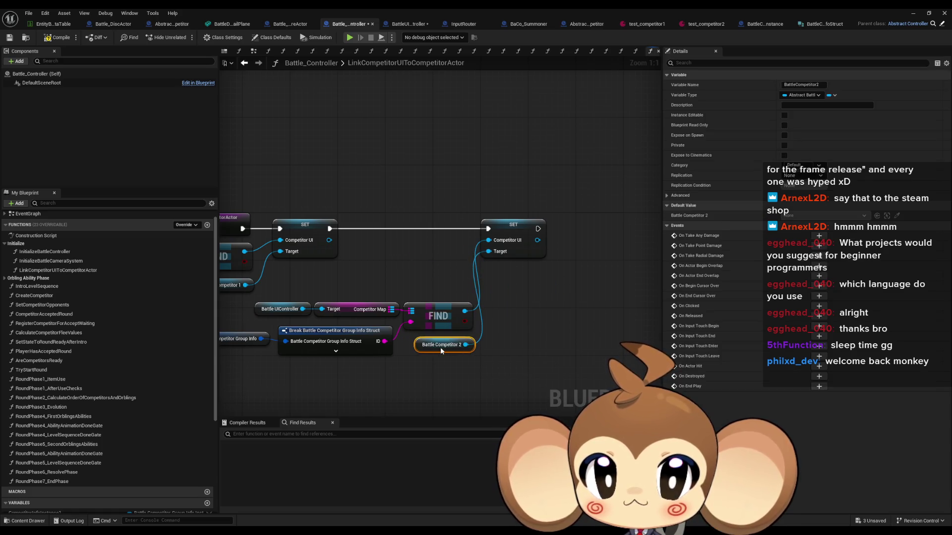
{"action": "left_click", "coordinate": [546, 319]}
{"action": "left_click_drag", "start_coordinate": [545, 319], "coordinate": [633, 315]}
{"action": "left_click", "coordinate": [61, 38]}
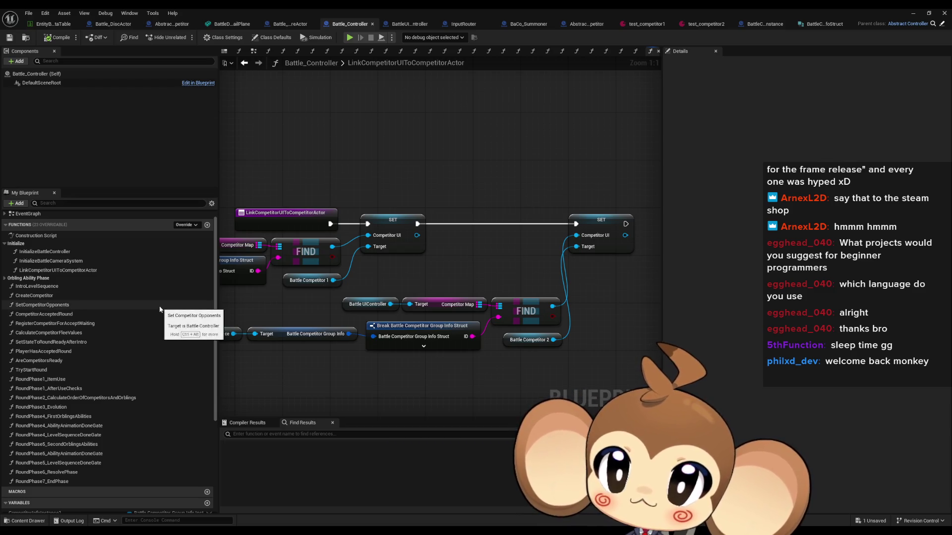
{"action": "double_click", "coordinate": [49, 263]}
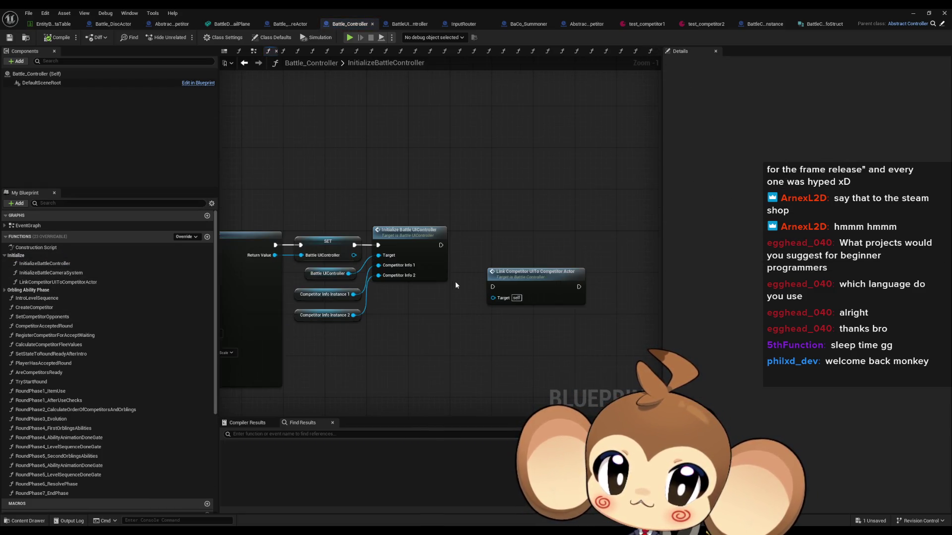
Wire Link Competitor UI To Competitor Actor to run right after Initialize Battle UIController.
{"action": "left_click_drag", "start_coordinate": [492, 286], "coordinate": [441, 245]}
{"action": "left_click_drag", "start_coordinate": [523, 273], "coordinate": [497, 232]}
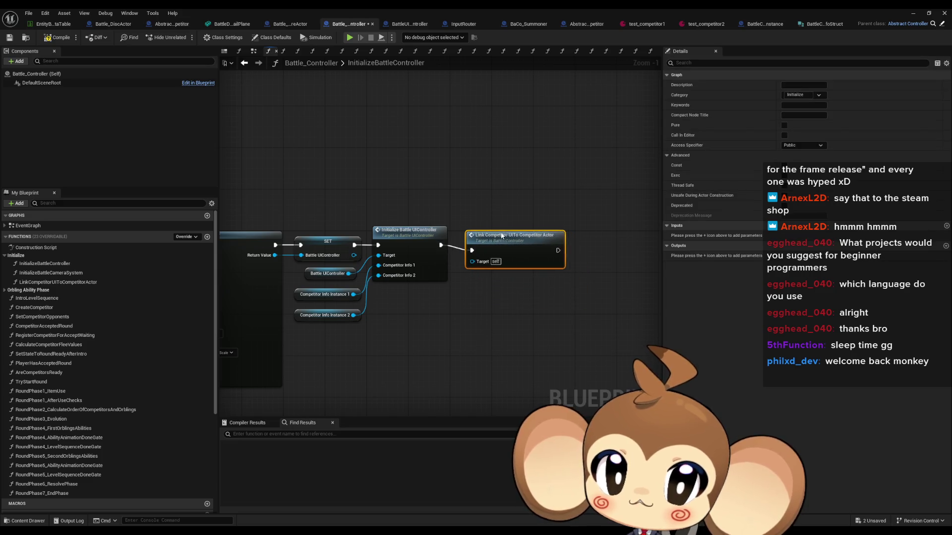
{"action": "left_click", "coordinate": [514, 282]}
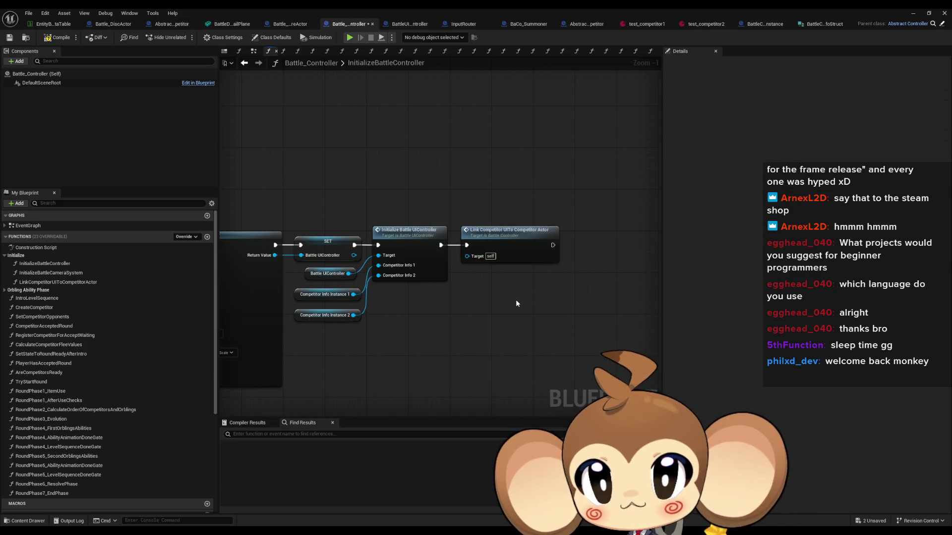
{"action": "double_click", "coordinate": [417, 232]}
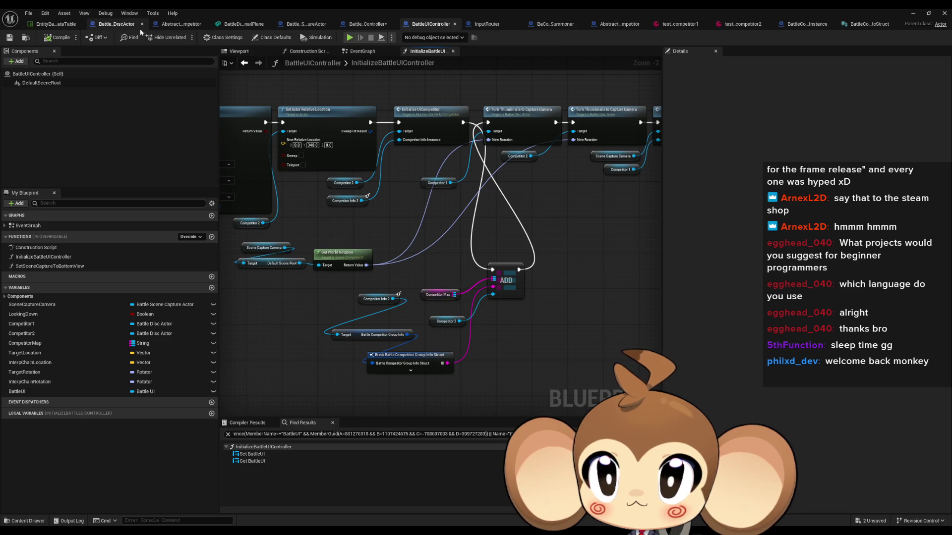
Go via Battle_DiscActor to Abstract_BattleUICompetitor and frame its InitializeUICompetitor nodes.
{"action": "left_click", "coordinate": [113, 27]}
{"action": "left_click", "coordinate": [164, 26]}
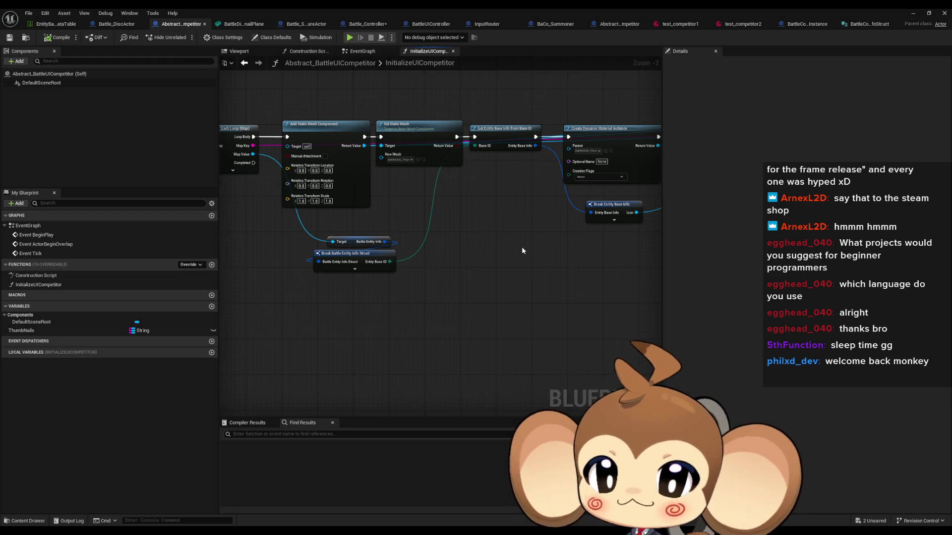
{"action": "scroll", "coordinate": [520, 241], "scroll_direction": "down", "scroll_amount": 2}
{"action": "mouse_move", "coordinate": [531, 243]}
{"action": "left_mouse_down"}
{"action": "mouse_move", "coordinate": [488, 255]}
{"action": "mouse_move", "coordinate": [512, 254]}
{"action": "mouse_move", "coordinate": [501, 269]}
{"action": "left_mouse_up"}
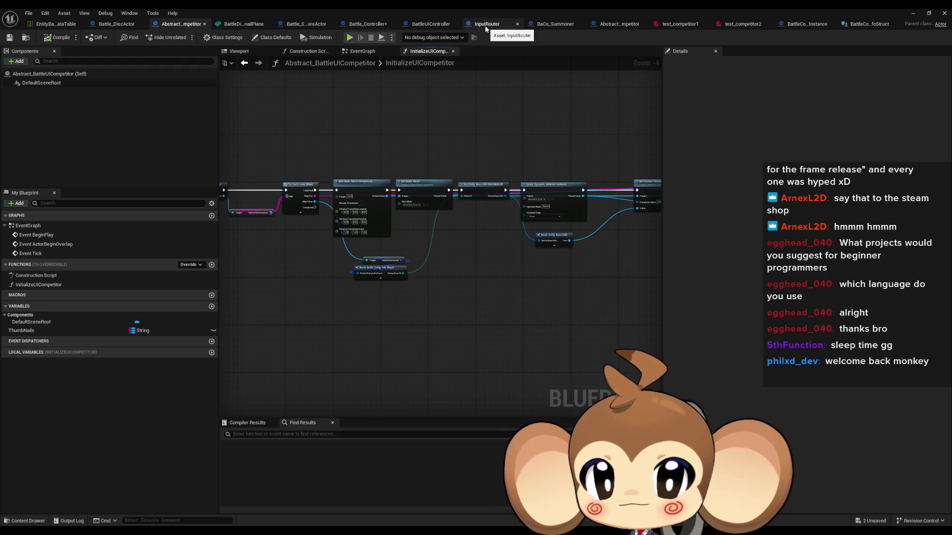
Paste a Battle Competitor 1 getter in PlayerHasAcceptedRound and add an Update Front call on it.
{"action": "double_click", "coordinate": [533, 255]}
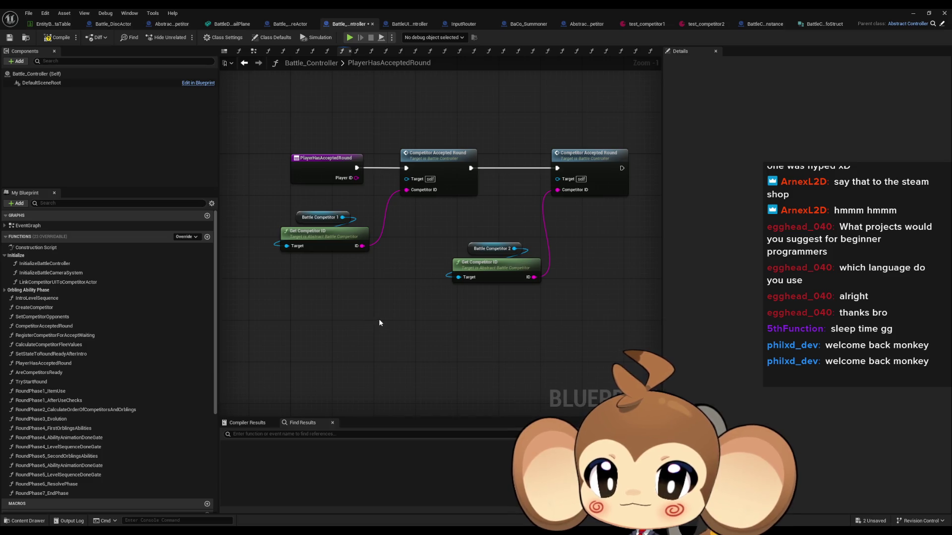
{"action": "left_click_drag", "start_coordinate": [379, 324], "coordinate": [394, 331]}
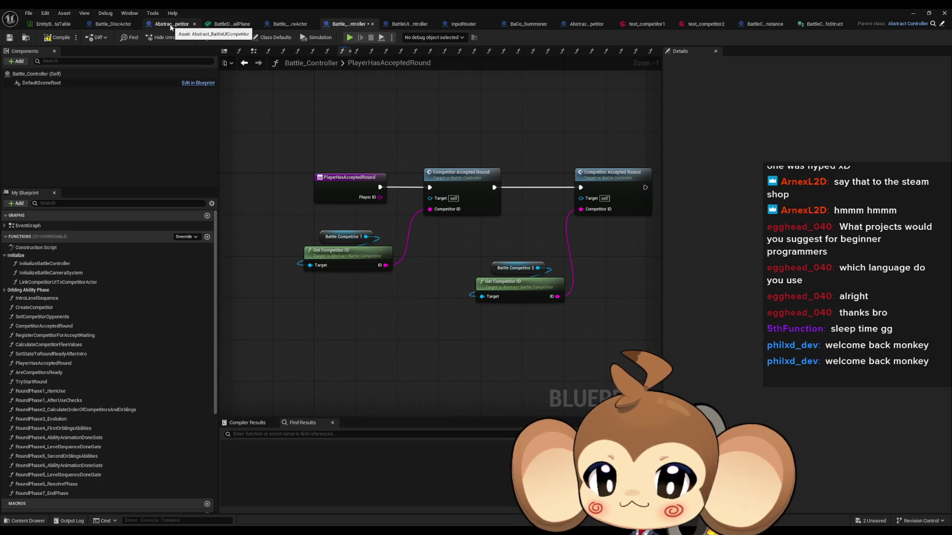
{"action": "left_click", "coordinate": [343, 237]}
{"action": "key", "text": "ctrl+c"}
{"action": "mouse_move", "coordinate": [274, 357]}
{"action": "left_mouse_down"}
{"action": "mouse_move", "coordinate": [333, 311]}
{"action": "mouse_move", "coordinate": [401, 304]}
{"action": "left_mouse_up"}
{"action": "key", "text": "ctrl+v"}
{"action": "type", "text": "up"}
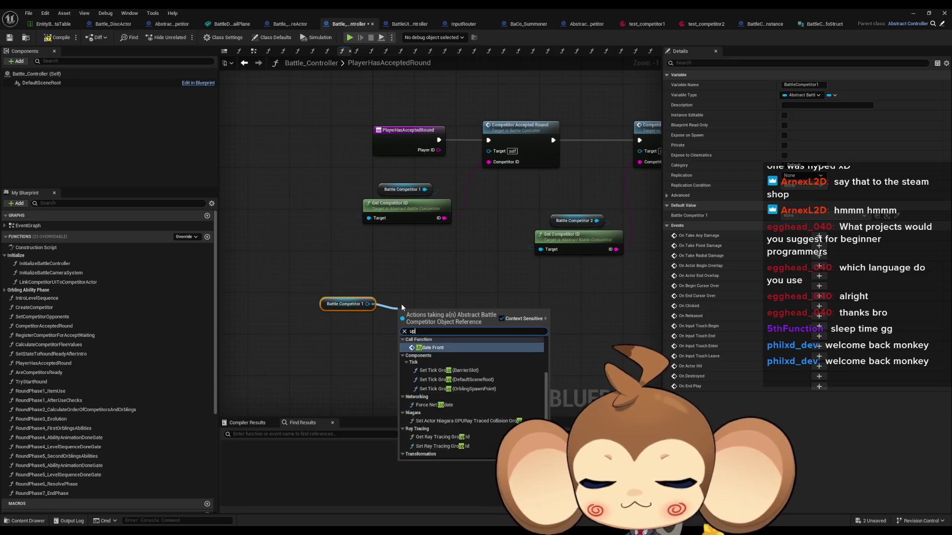
{"action": "left_click", "coordinate": [429, 347]}
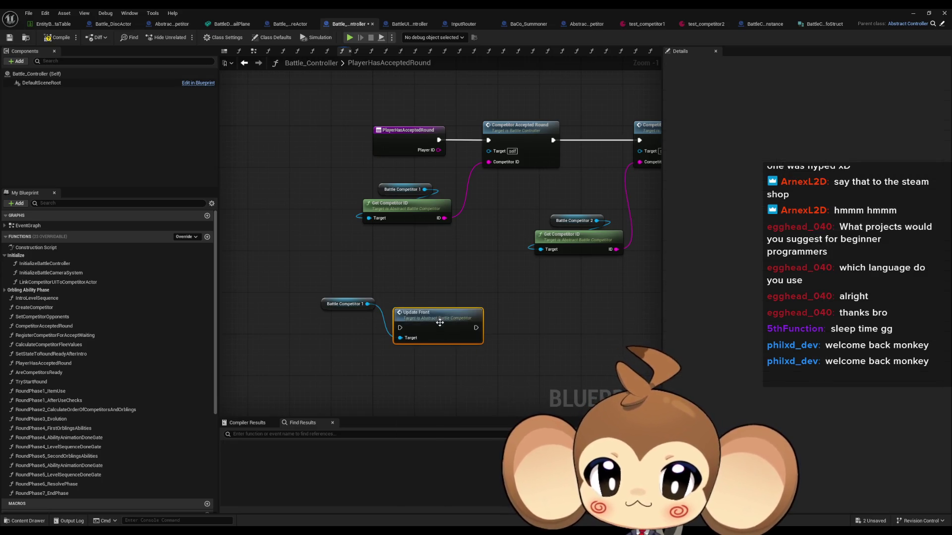
{"action": "double_click", "coordinate": [440, 323]}
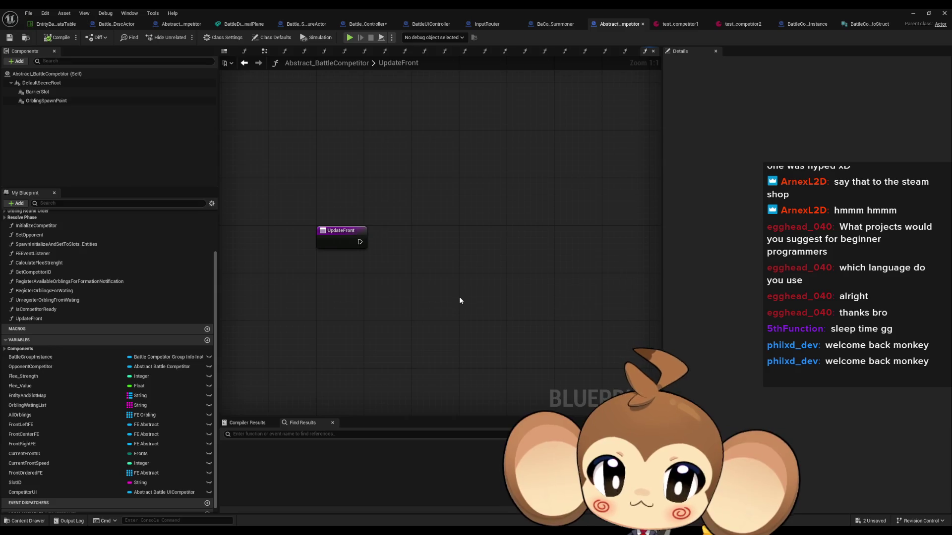
Move the BaCo_Summoner tab beside the abstract competitor and compare the parent's UpdateFront graph.
{"action": "left_click", "coordinate": [558, 25]}
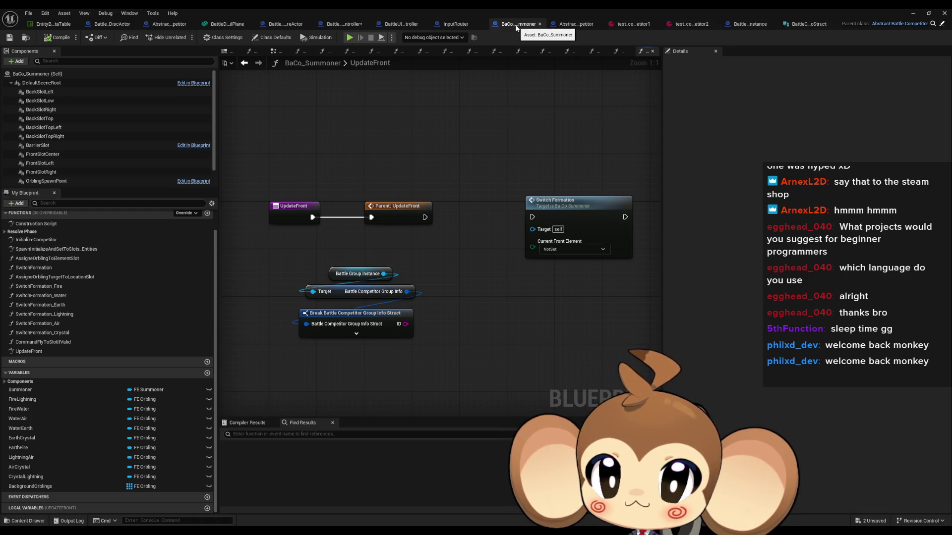
{"action": "left_click_drag", "start_coordinate": [524, 26], "coordinate": [239, 27]}
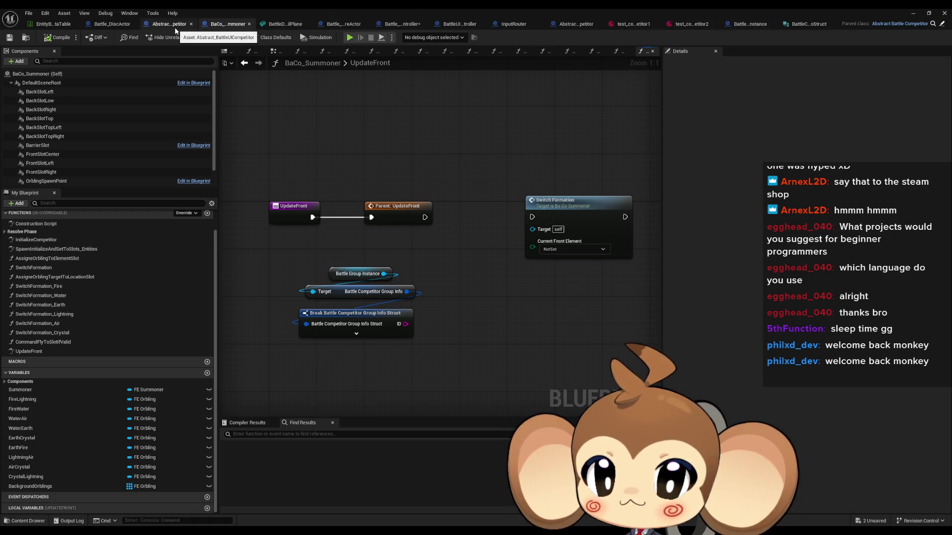
{"action": "left_click", "coordinate": [174, 28]}
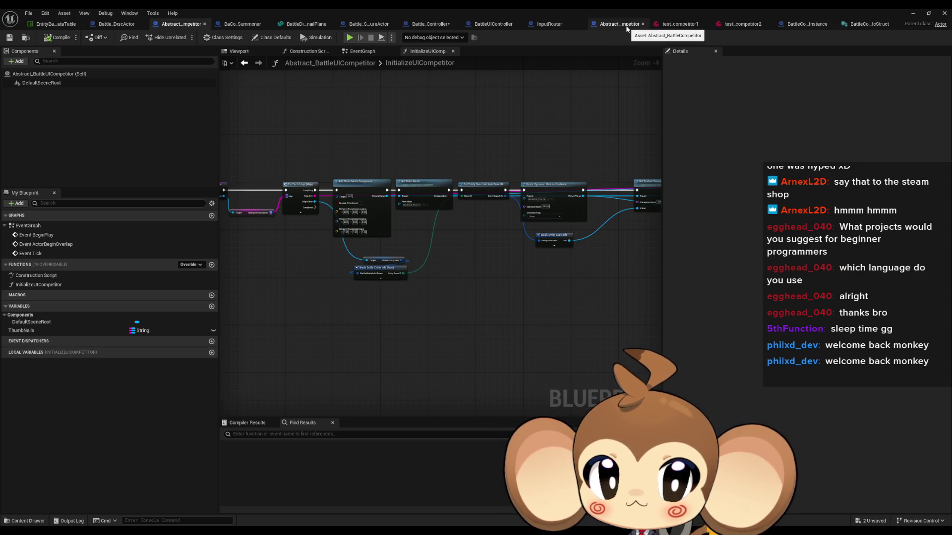
{"action": "left_click_drag", "start_coordinate": [242, 23], "coordinate": [631, 26]}
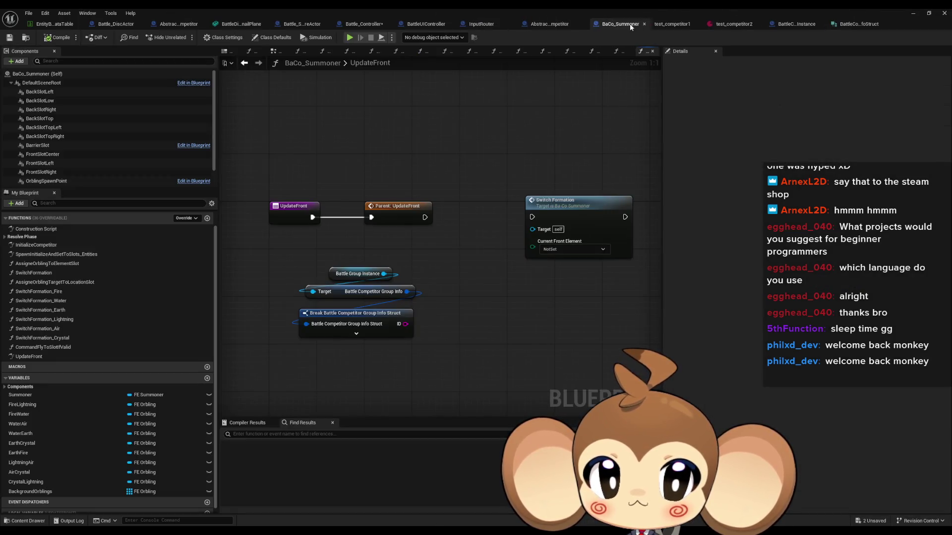
{"action": "left_click", "coordinate": [585, 24]}
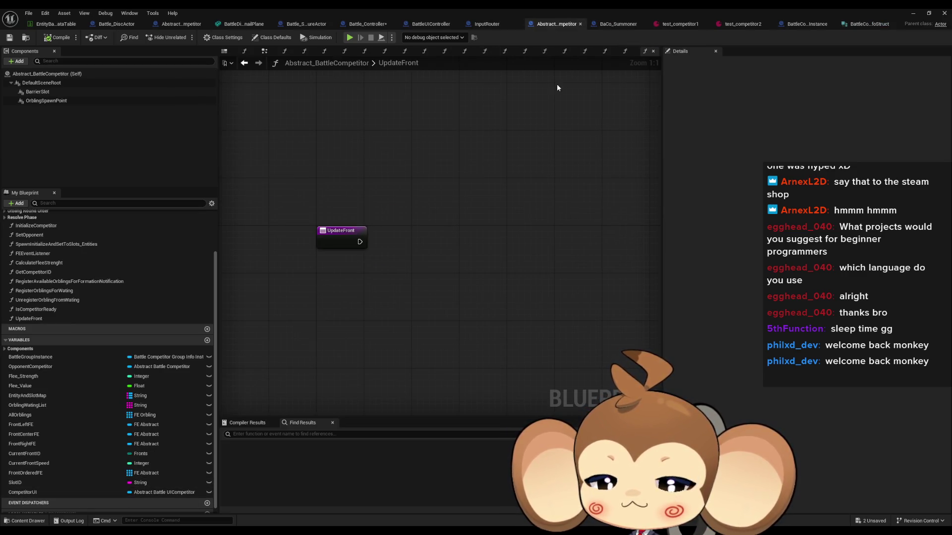
{"action": "left_click", "coordinate": [613, 24]}
{"action": "right_click", "coordinate": [329, 385]}
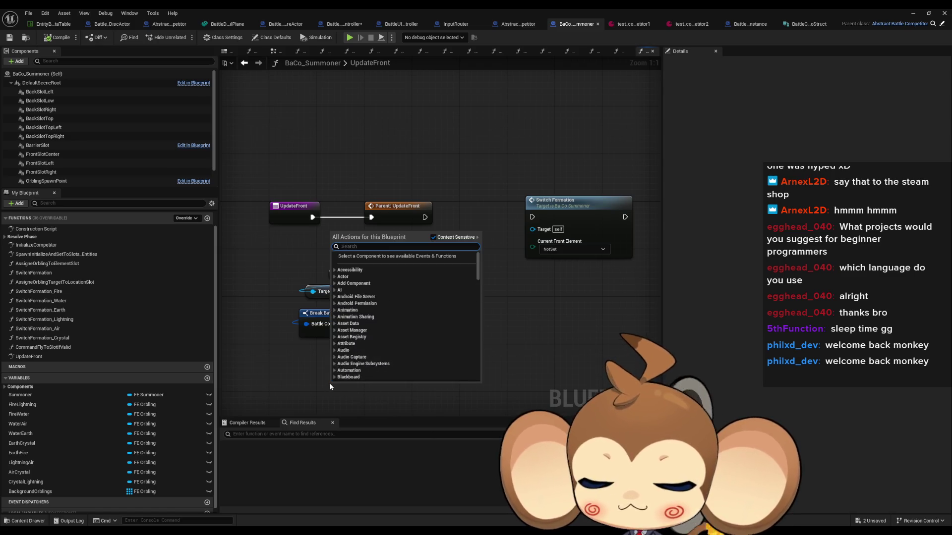
Add a Competitor UI getter feeding a Cast To Battle_DiscActor node.
{"action": "type", "text": "get com ui"}
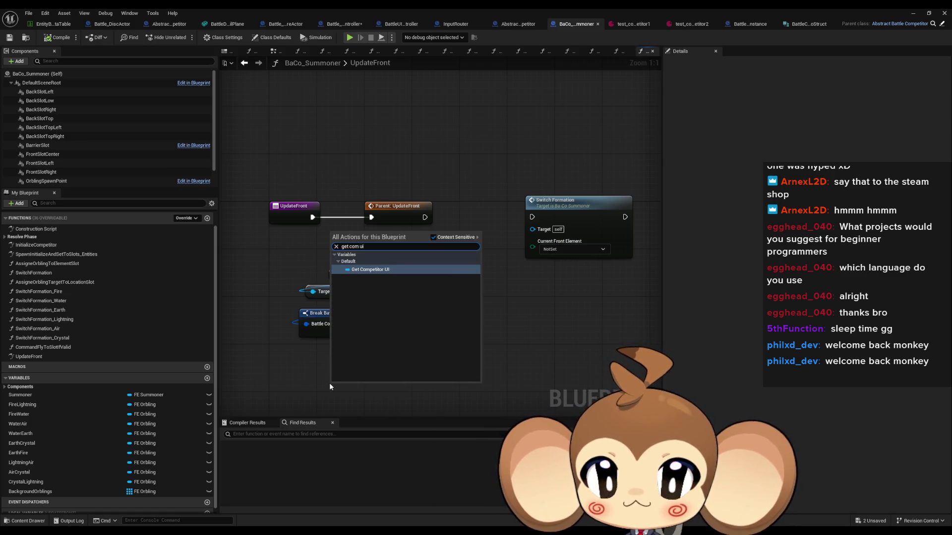
{"action": "left_click", "coordinate": [410, 273]}
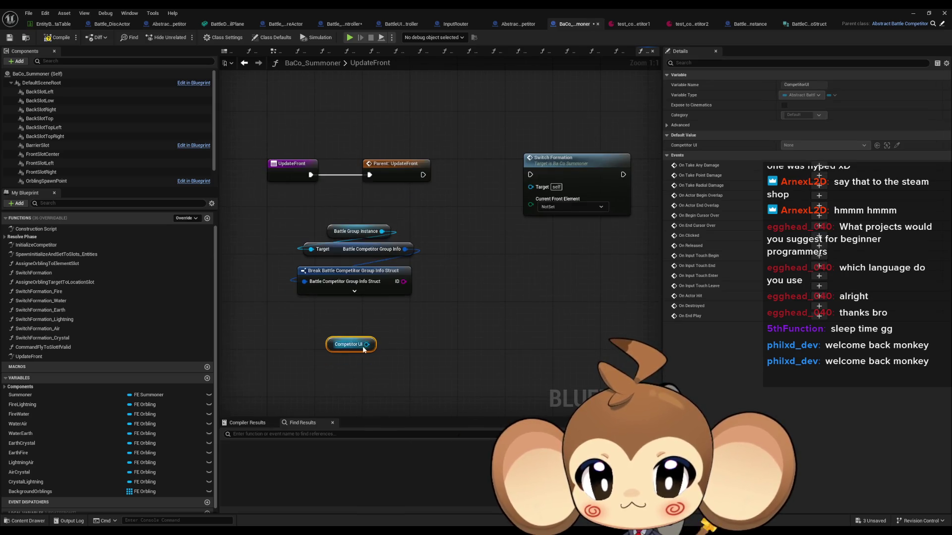
{"action": "left_click_drag", "start_coordinate": [367, 344], "coordinate": [394, 344]}
{"action": "type", "text": "cast"}
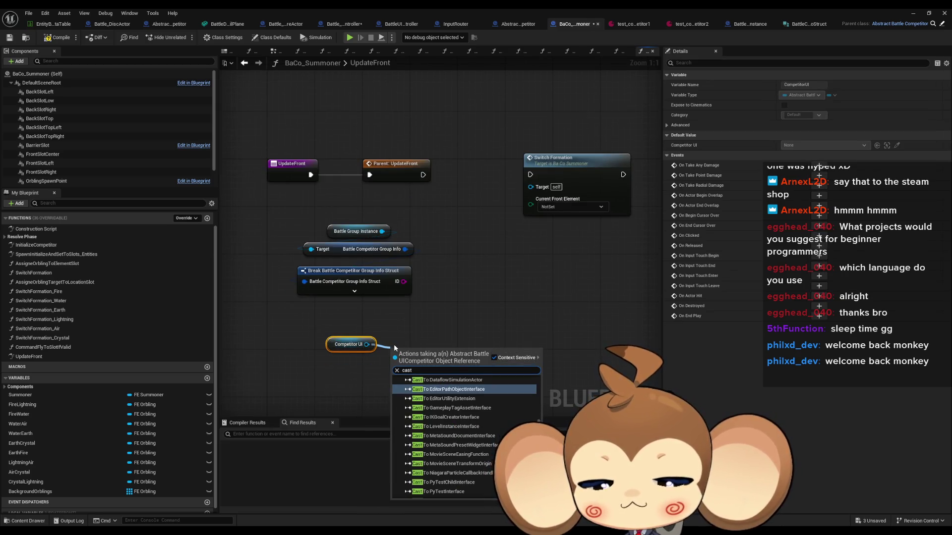
{"action": "type", "text": " dis"}
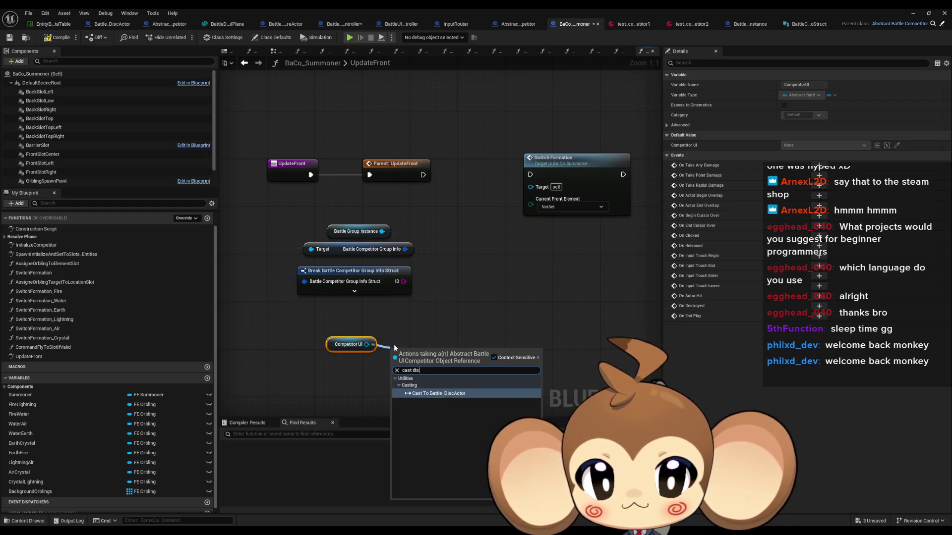
{"action": "key", "text": "Return"}
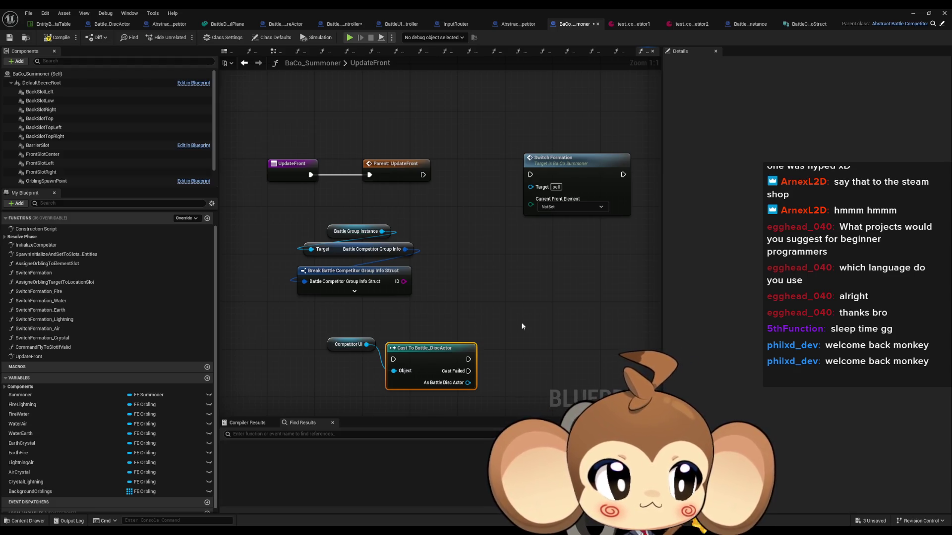
{"action": "left_click_drag", "start_coordinate": [427, 360], "coordinate": [433, 331]}
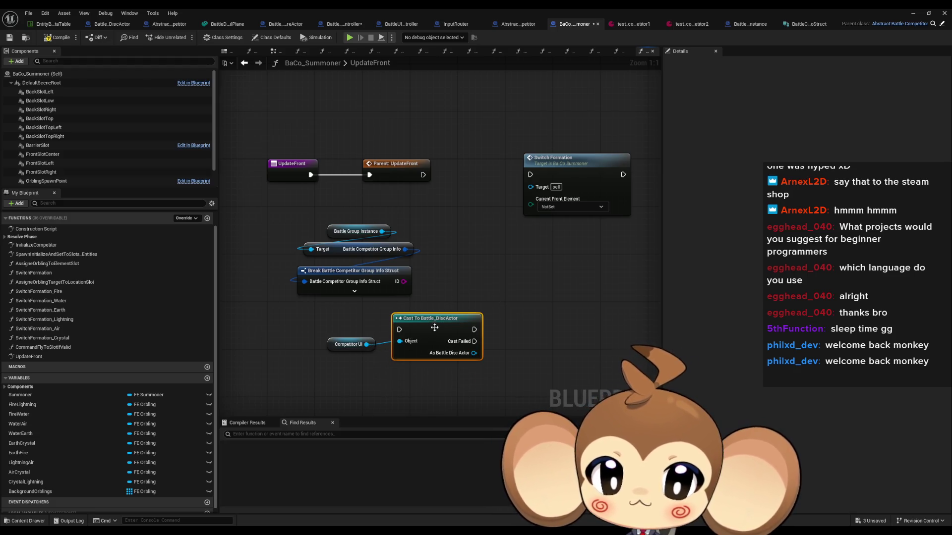
{"action": "left_click", "coordinate": [519, 301]}
Feed the cast's Current Formation into Switch Formation, running it after a successful cast.
{"action": "mouse_move", "coordinate": [492, 353]}
{"action": "left_mouse_down"}
{"action": "mouse_move", "coordinate": [481, 325]}
{"action": "mouse_move", "coordinate": [493, 328]}
{"action": "left_mouse_up"}
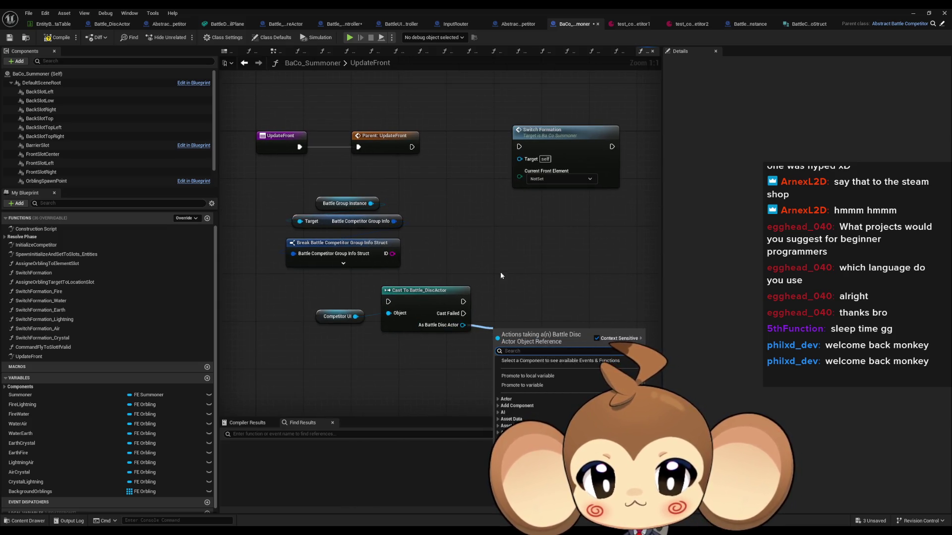
{"action": "type", "text": "get curr"}
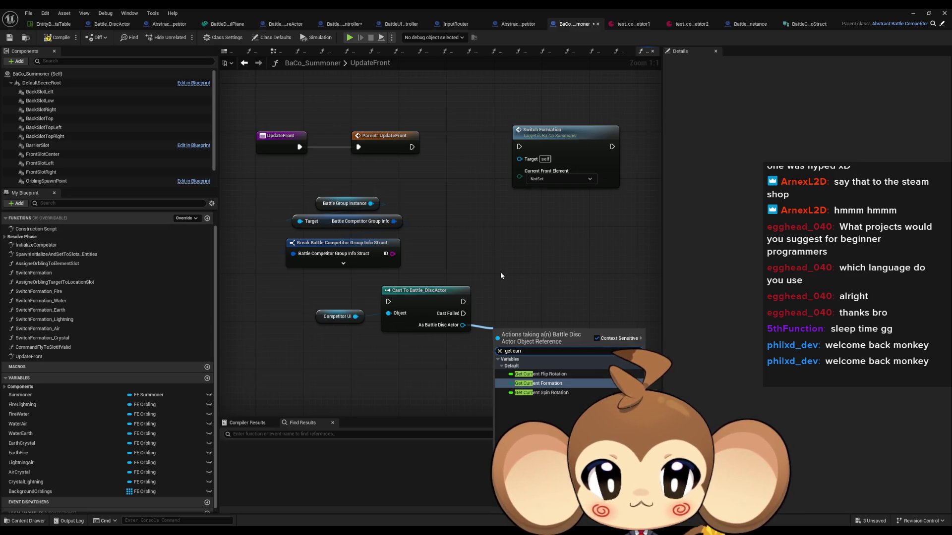
{"action": "key", "text": "Return"}
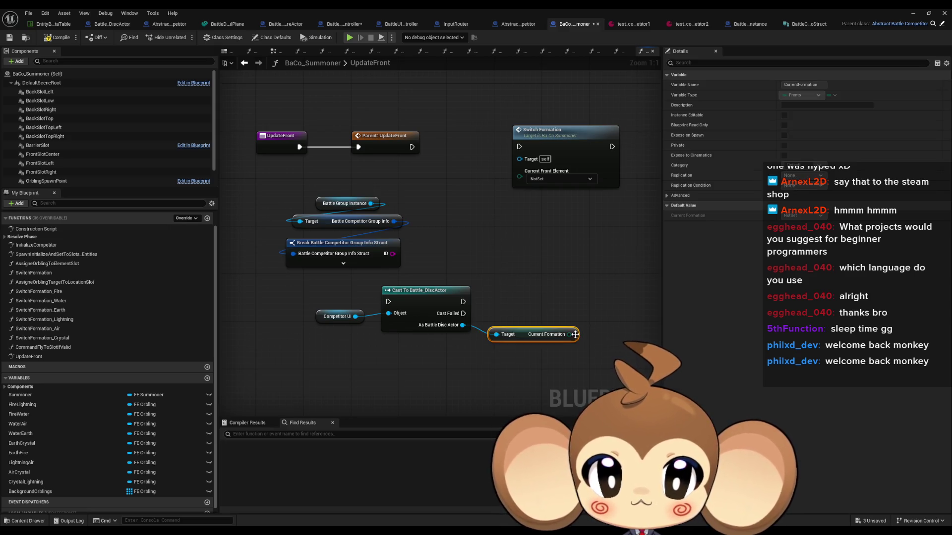
{"action": "left_click_drag", "start_coordinate": [575, 335], "coordinate": [520, 182]}
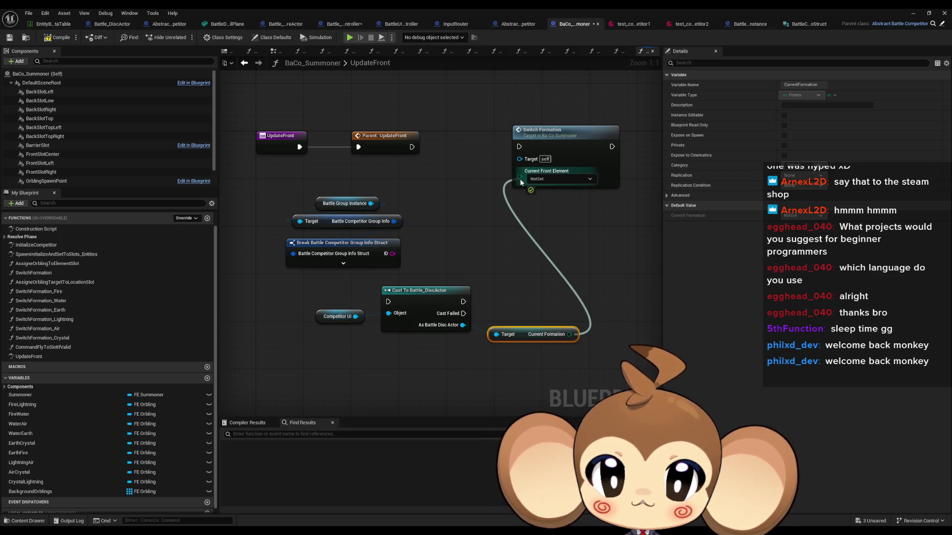
{"action": "left_click_drag", "start_coordinate": [521, 182], "coordinate": [520, 182]}
{"action": "mouse_move", "coordinate": [554, 150]}
{"action": "left_mouse_down"}
{"action": "mouse_move", "coordinate": [618, 301]}
{"action": "mouse_move", "coordinate": [621, 294]}
{"action": "mouse_move", "coordinate": [466, 295]}
{"action": "mouse_move", "coordinate": [517, 294]}
{"action": "left_mouse_up"}
{"action": "left_click_drag", "start_coordinate": [412, 299], "coordinate": [456, 290]}
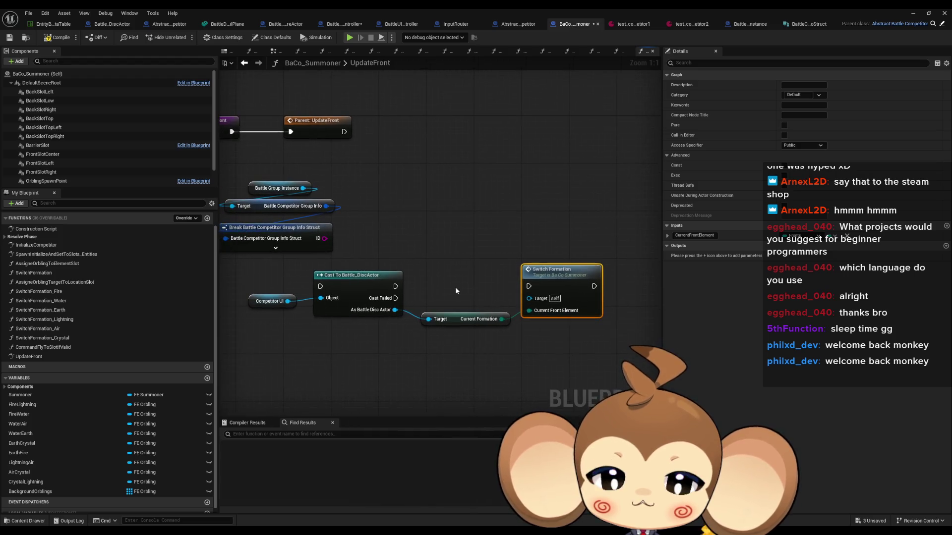
{"action": "left_click_drag", "start_coordinate": [395, 286], "coordinate": [530, 286]}
{"action": "left_click", "coordinate": [456, 242]}
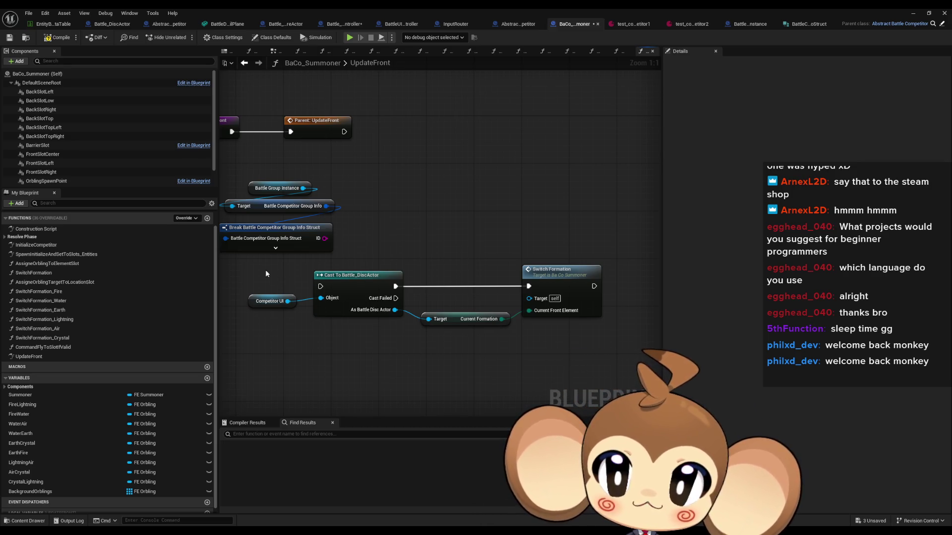
Move the new cast-and-formation chain right after Parent: UpdateFront, pushing group-info nodes lower.
{"action": "left_click_drag", "start_coordinate": [266, 269], "coordinate": [610, 335]}
{"action": "mouse_move", "coordinate": [342, 287]}
{"action": "left_mouse_down"}
{"action": "mouse_move", "coordinate": [416, 217]}
{"action": "mouse_move", "coordinate": [425, 150]}
{"action": "left_mouse_up"}
{"action": "left_click_drag", "start_coordinate": [293, 194], "coordinate": [409, 267]}
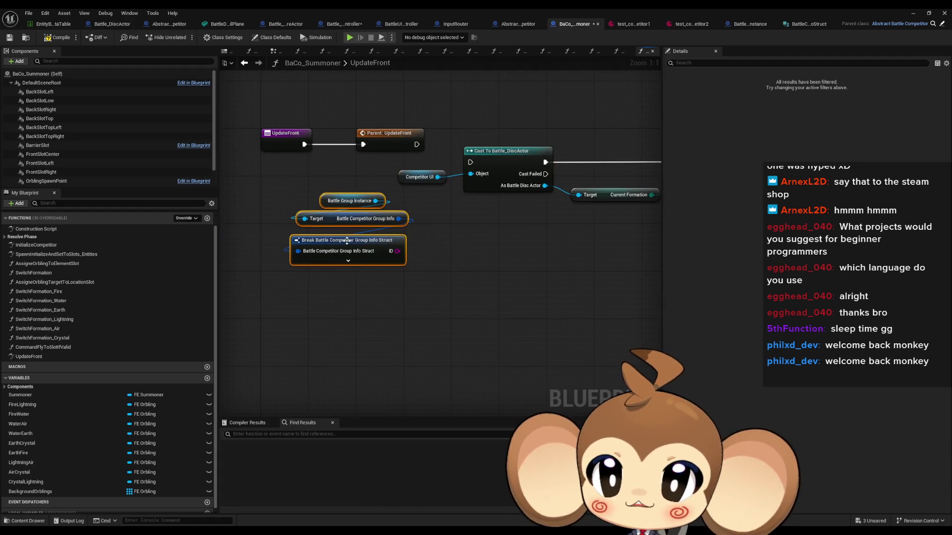
{"action": "left_click_drag", "start_coordinate": [344, 252], "coordinate": [337, 293]}
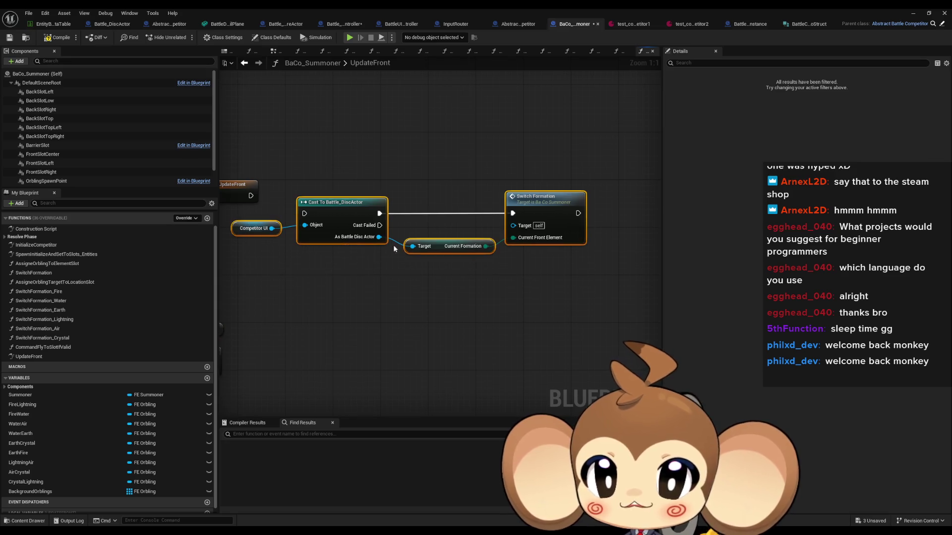
{"action": "mouse_move", "coordinate": [393, 244]}
{"action": "left_mouse_down"}
{"action": "mouse_move", "coordinate": [426, 256]}
{"action": "mouse_move", "coordinate": [395, 243]}
{"action": "left_mouse_up"}
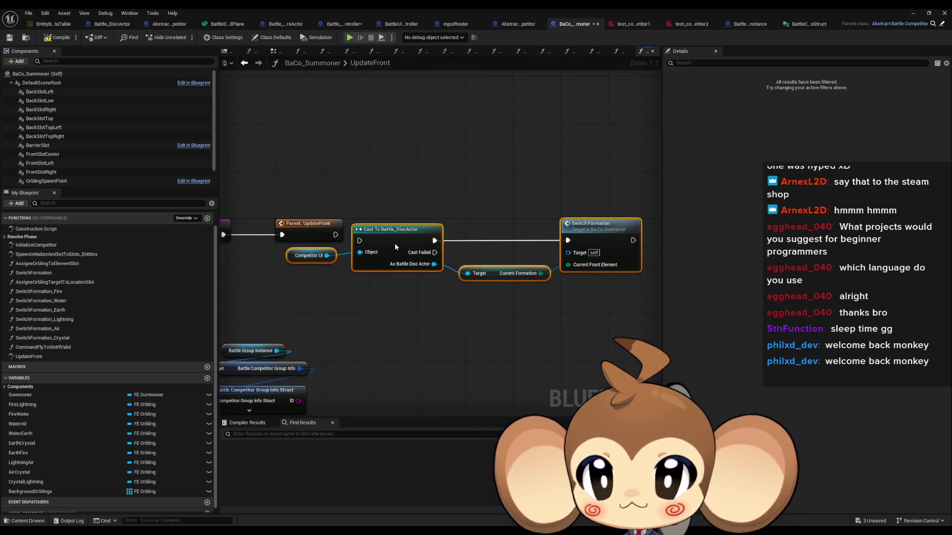
{"action": "left_click", "coordinate": [364, 281]}
{"action": "left_click_drag", "start_coordinate": [291, 254], "coordinate": [291, 272]}
{"action": "left_click", "coordinate": [329, 306]}
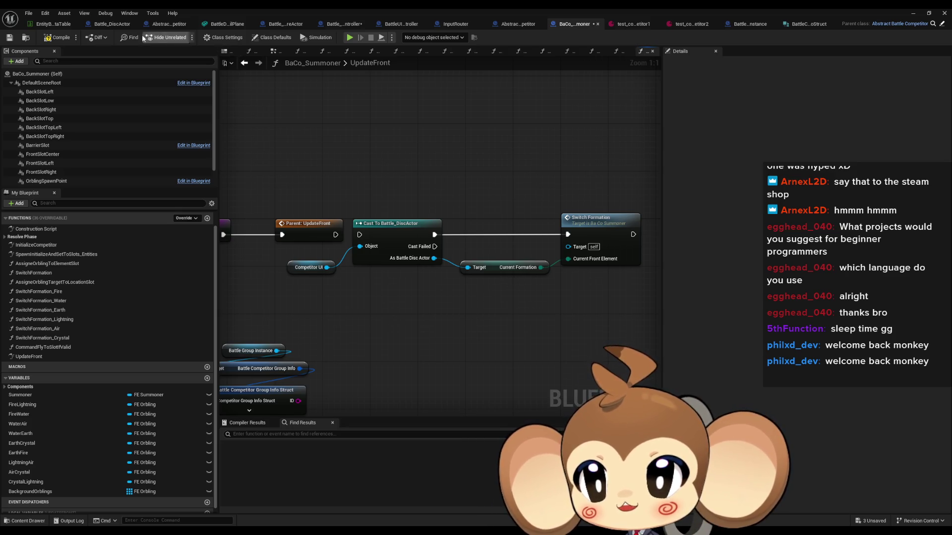
Switch to the Abstract_BattleUICompetitor blueprint's InitializeUICompetitor graph.
{"action": "left_click", "coordinate": [168, 25]}
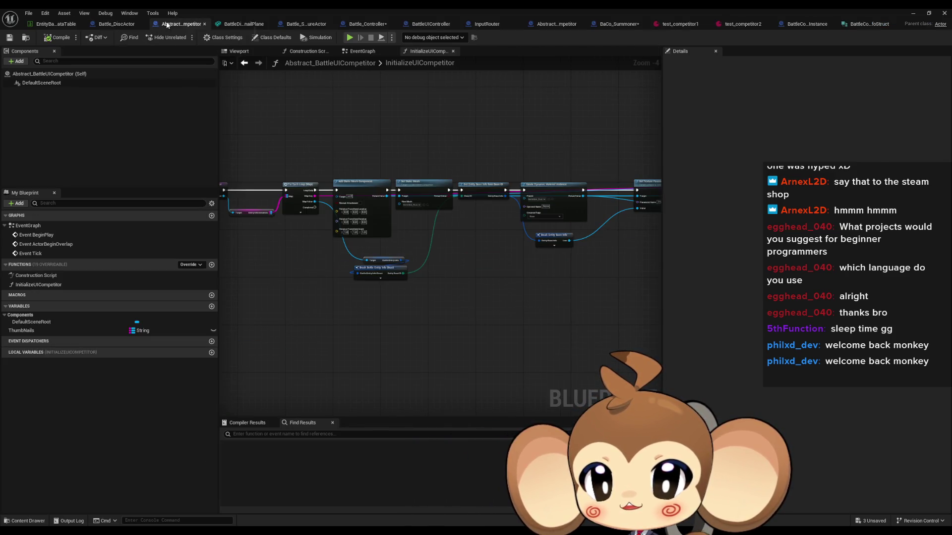
In Battle_Controller's PlayerHasAcceptedRound, move Battle Competitor 1 next to its Update Front call.
{"action": "left_click", "coordinate": [367, 23]}
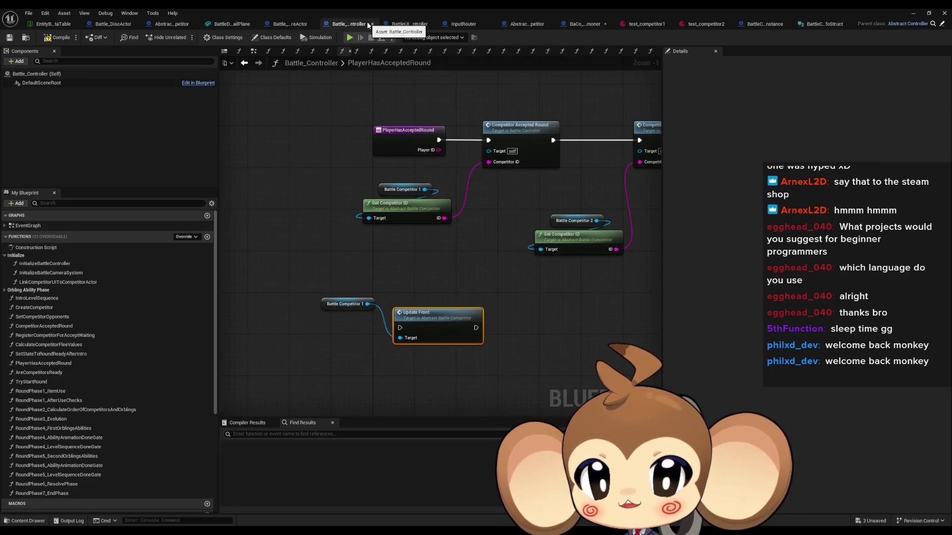
{"action": "left_click_drag", "start_coordinate": [338, 113], "coordinate": [410, 152]}
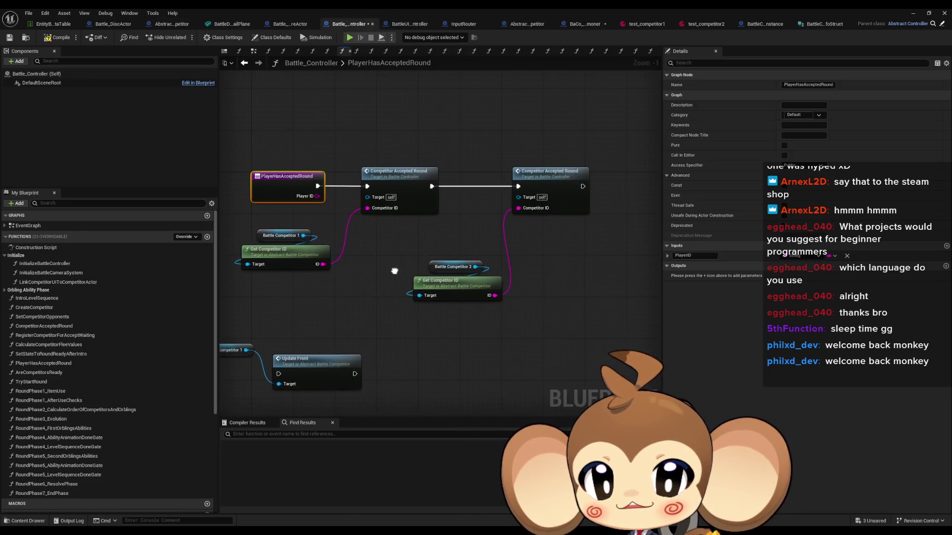
{"action": "left_click_drag", "start_coordinate": [355, 161], "coordinate": [613, 225]}
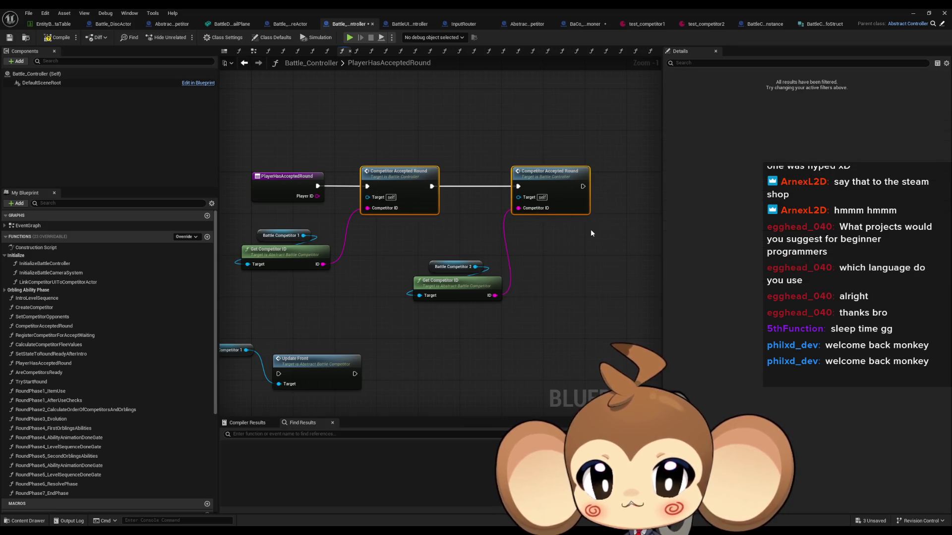
{"action": "left_click", "coordinate": [591, 229]}
{"action": "left_click_drag", "start_coordinate": [498, 240], "coordinate": [568, 220]}
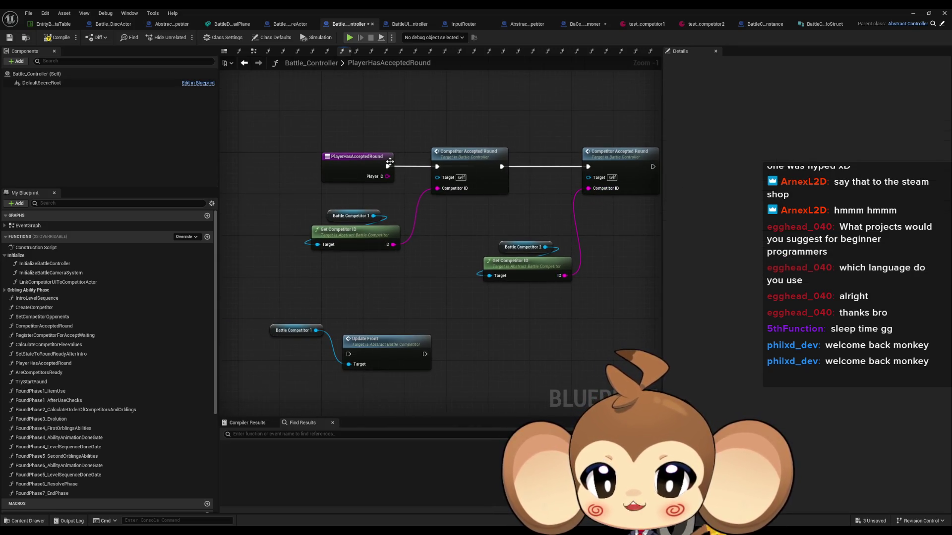
{"action": "left_click_drag", "start_coordinate": [286, 336], "coordinate": [296, 371]}
{"action": "left_click", "coordinate": [381, 341], "text": "ctrl"}
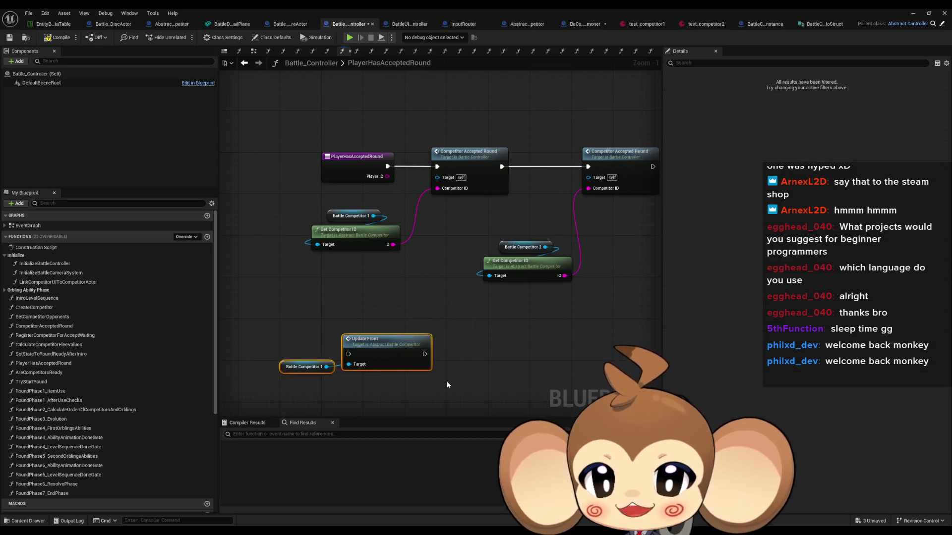
{"action": "left_click_drag", "start_coordinate": [447, 381], "coordinate": [430, 344]}
Add a second Update Front for Battle Competitor 2 and run Update Front right after PlayerHasAcceptedRound.
{"action": "left_click", "coordinate": [500, 208]}
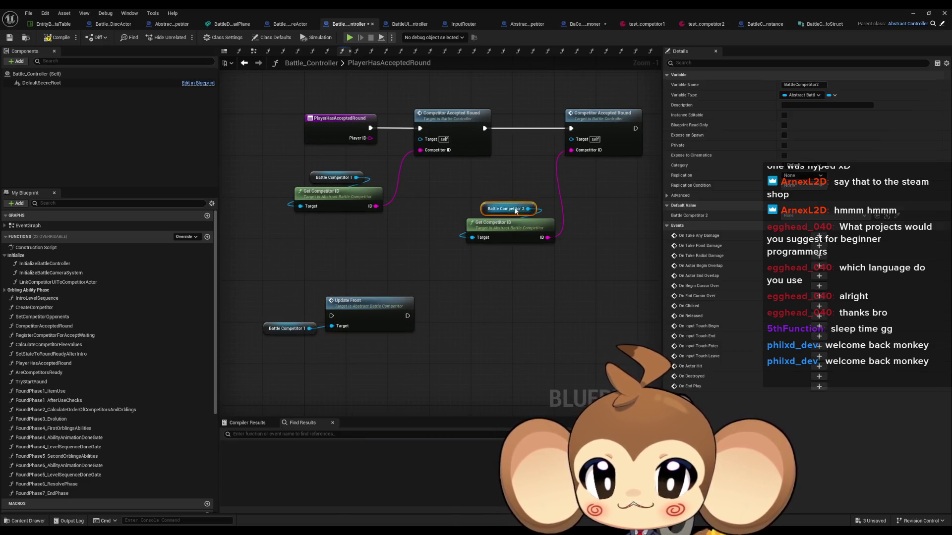
{"action": "key", "text": "ctrl+c"}
{"action": "key", "text": "ctrl+v"}
{"action": "left_click", "coordinate": [414, 331]}
{"action": "key", "text": "ctrl+c"}
{"action": "key", "text": "ctrl+v"}
{"action": "mouse_move", "coordinate": [550, 329]}
{"action": "left_mouse_down"}
{"action": "mouse_move", "coordinate": [607, 326]}
{"action": "mouse_move", "coordinate": [628, 311]}
{"action": "left_mouse_up"}
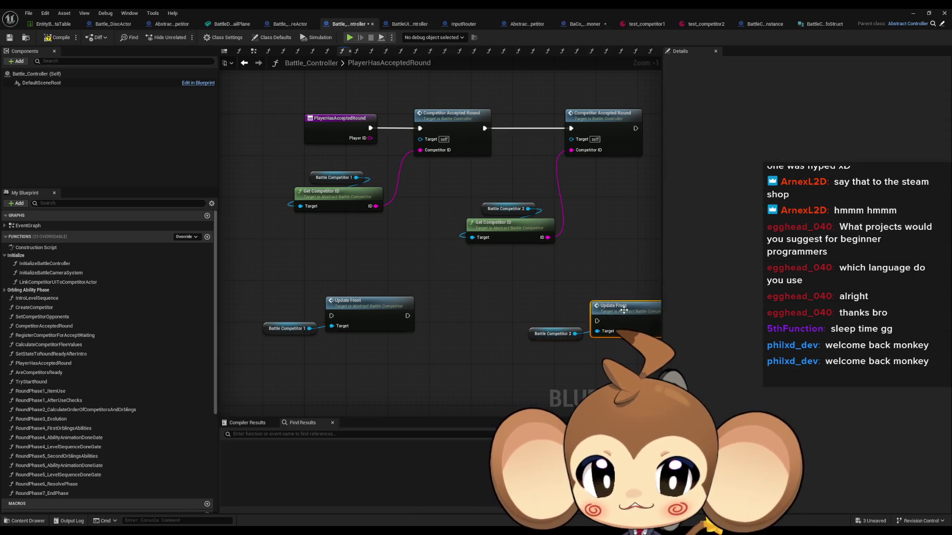
{"action": "left_click", "coordinate": [512, 318]}
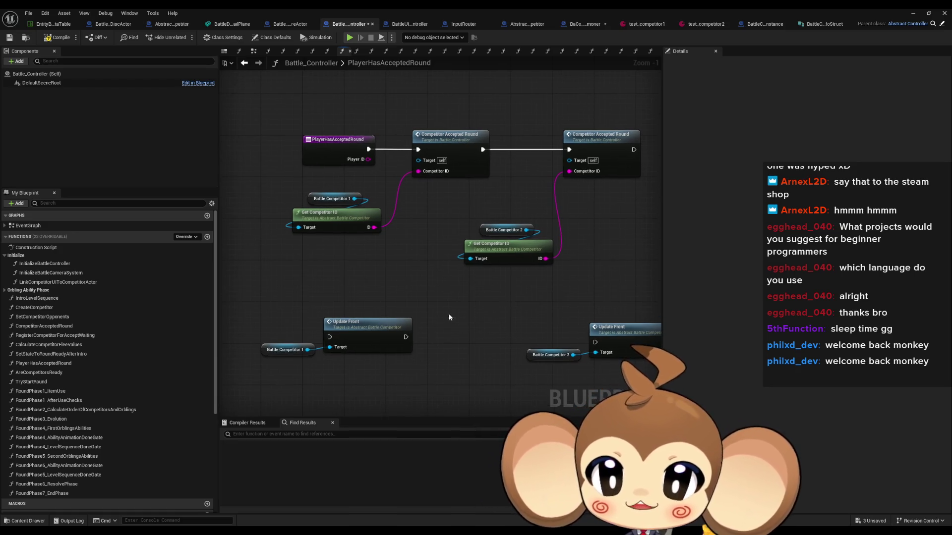
{"action": "mouse_move", "coordinate": [406, 337]}
{"action": "left_mouse_down"}
{"action": "mouse_move", "coordinate": [428, 152]}
{"action": "mouse_move", "coordinate": [364, 150]}
{"action": "mouse_move", "coordinate": [381, 213]}
{"action": "mouse_move", "coordinate": [329, 337]}
{"action": "left_mouse_up"}
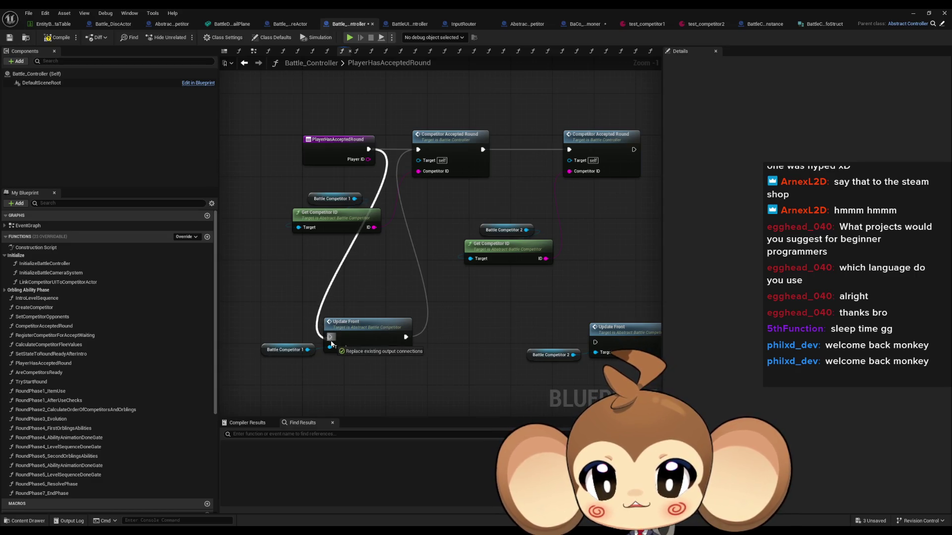
{"action": "left_click", "coordinate": [912, 15]}
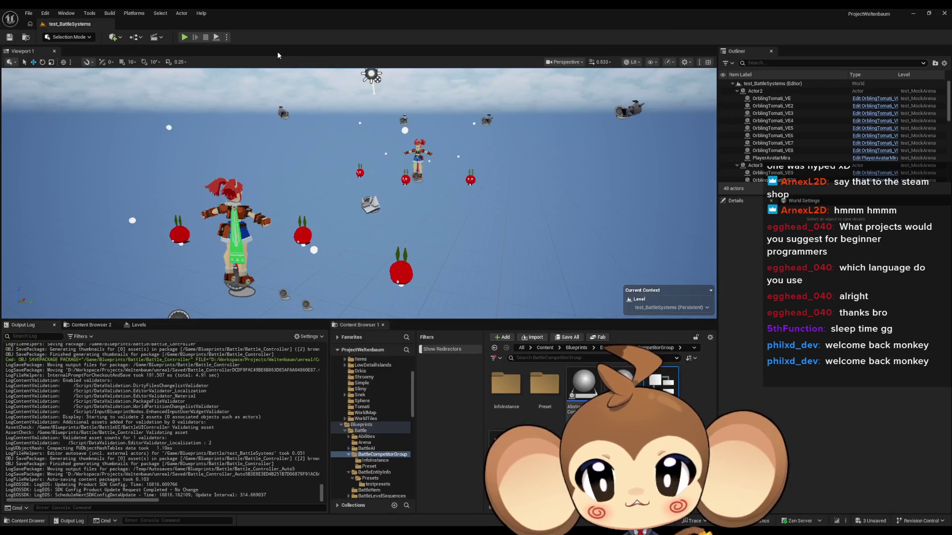
Play-test the battle, restart the play session and clear the Output Log.
{"action": "left_click", "coordinate": [184, 37]}
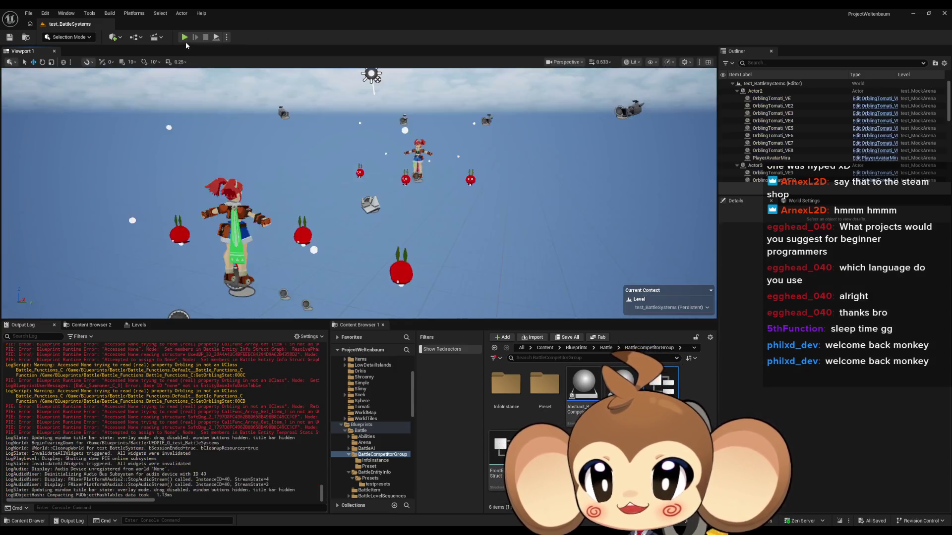
{"action": "left_click", "coordinate": [205, 38]}
{"action": "left_click", "coordinate": [184, 37]}
{"action": "right_click", "coordinate": [212, 401]}
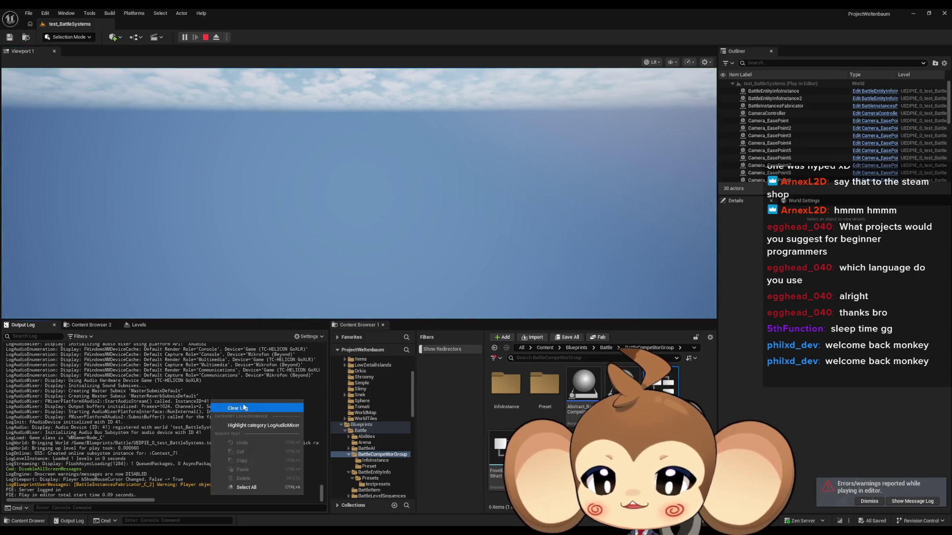
{"action": "left_click", "coordinate": [237, 408]}
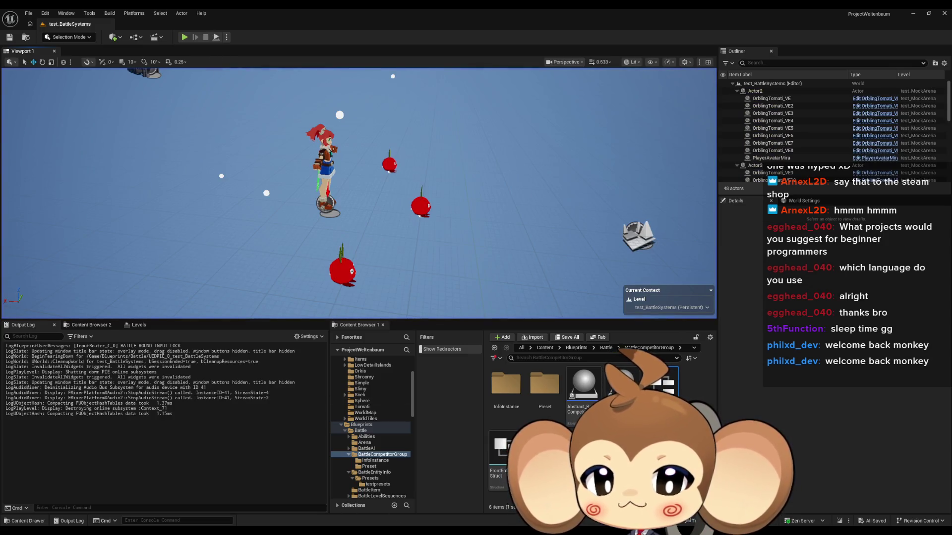
From Battle_Controller's Update Front call, open BaCo_Summoner's UpdateFront graph.
{"action": "mouse_move", "coordinate": [354, 528]}
{"action": "left_click", "coordinate": [399, 512]}
{"action": "left_click", "coordinate": [384, 341]}
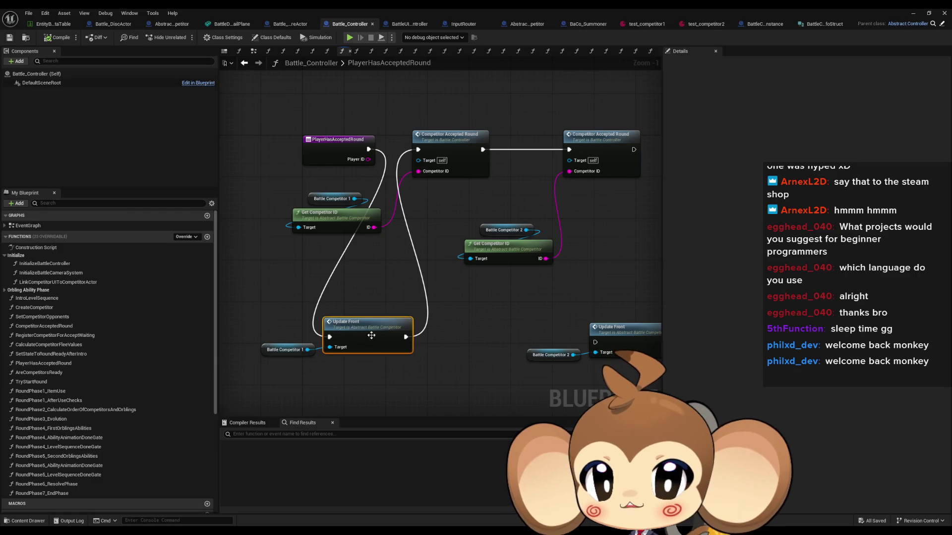
{"action": "left_click_drag", "start_coordinate": [403, 368], "coordinate": [381, 355]}
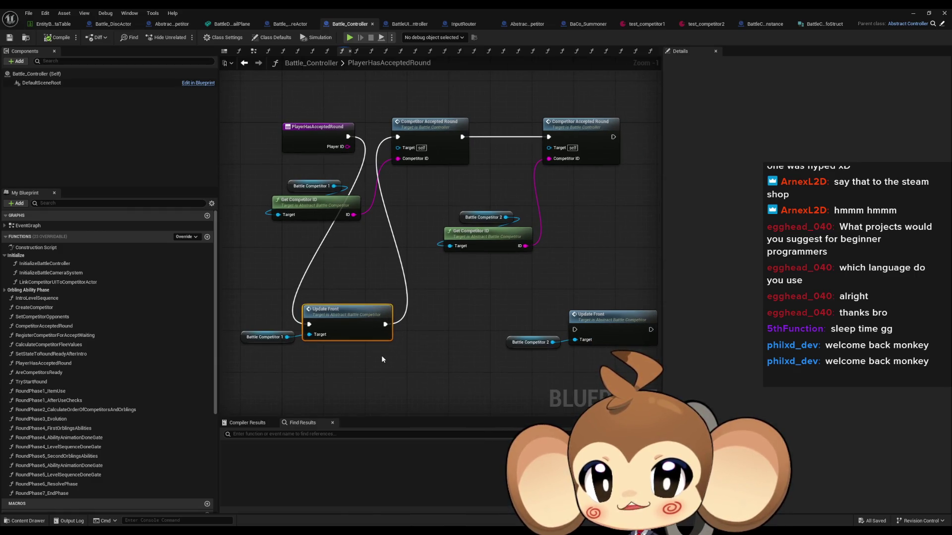
{"action": "double_click", "coordinate": [348, 322]}
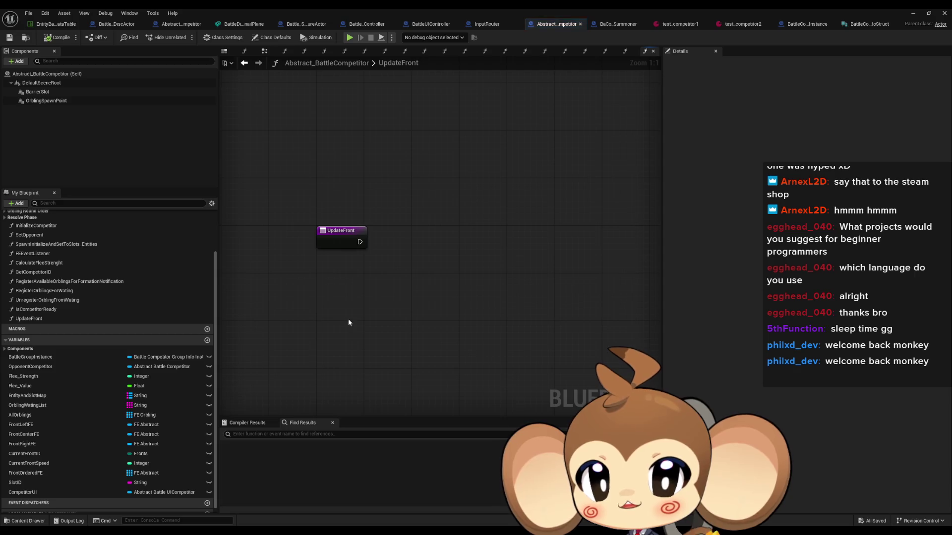
{"action": "left_click", "coordinate": [617, 23]}
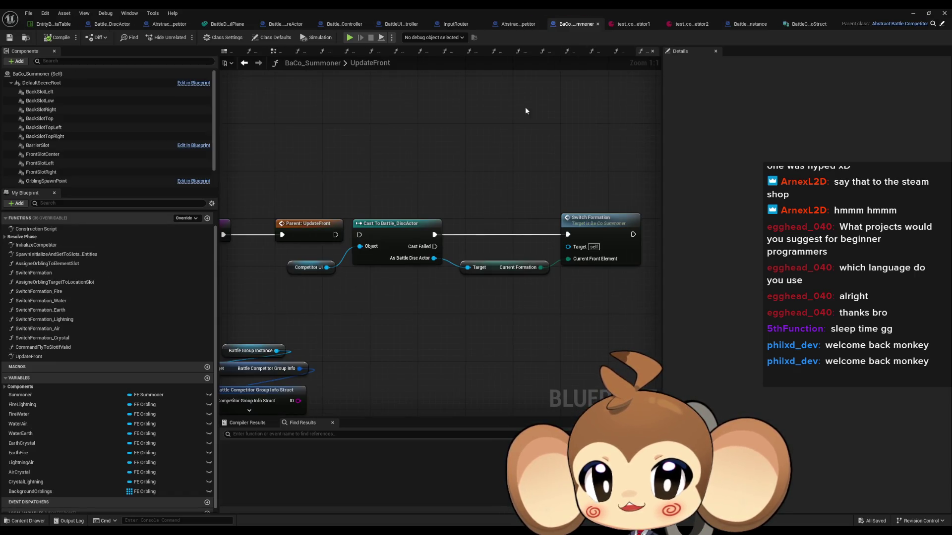
Wire Parent: UpdateFront's exec output into the Cast To Battle_DiscActor node.
{"action": "mouse_move", "coordinate": [356, 240]}
{"action": "left_mouse_down"}
{"action": "mouse_move", "coordinate": [334, 240]}
{"action": "mouse_move", "coordinate": [365, 240]}
{"action": "mouse_move", "coordinate": [339, 240]}
{"action": "left_mouse_up"}
{"action": "left_click", "coordinate": [532, 233]}
{"action": "left_click", "coordinate": [914, 15]}
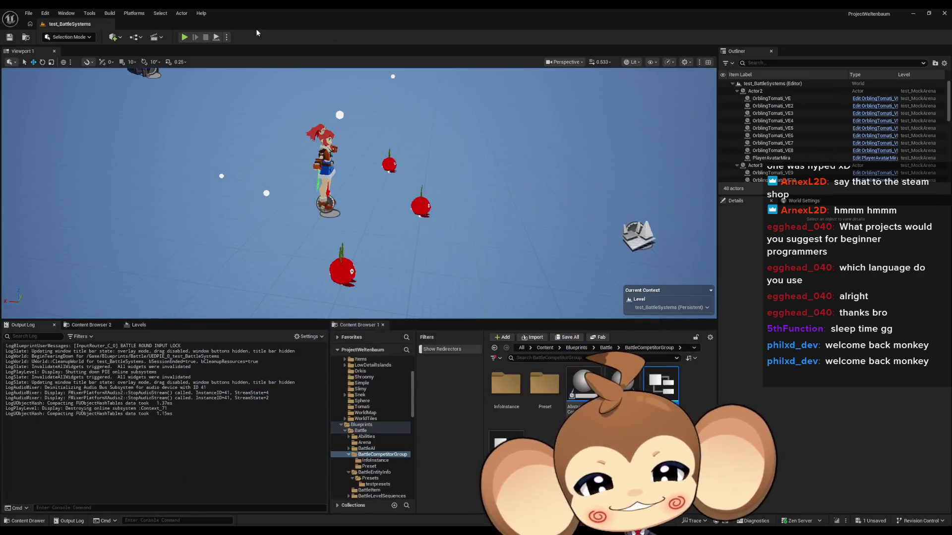
Play-test the test_BattleSystems battle twice, stopping each run.
{"action": "left_click", "coordinate": [184, 38]}
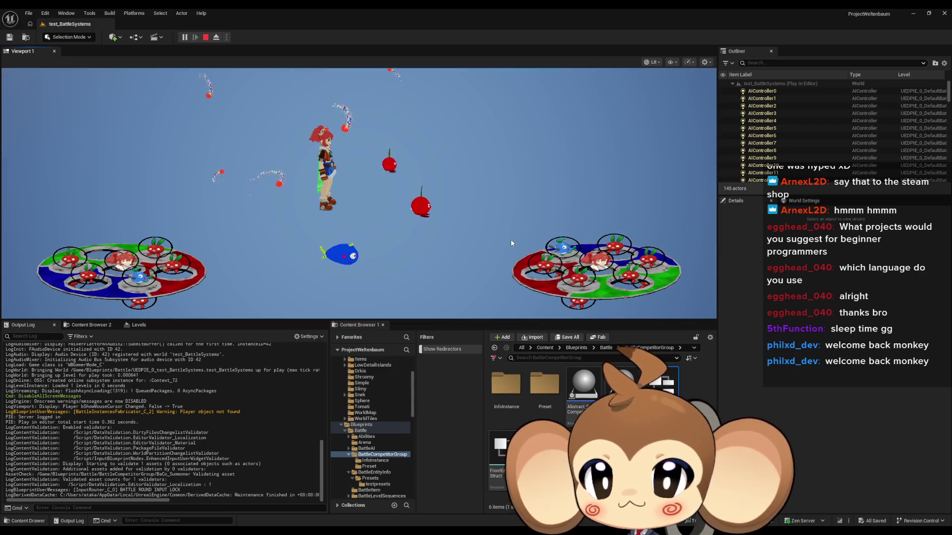
{"action": "left_click", "coordinate": [205, 38]}
{"action": "left_click", "coordinate": [184, 37]}
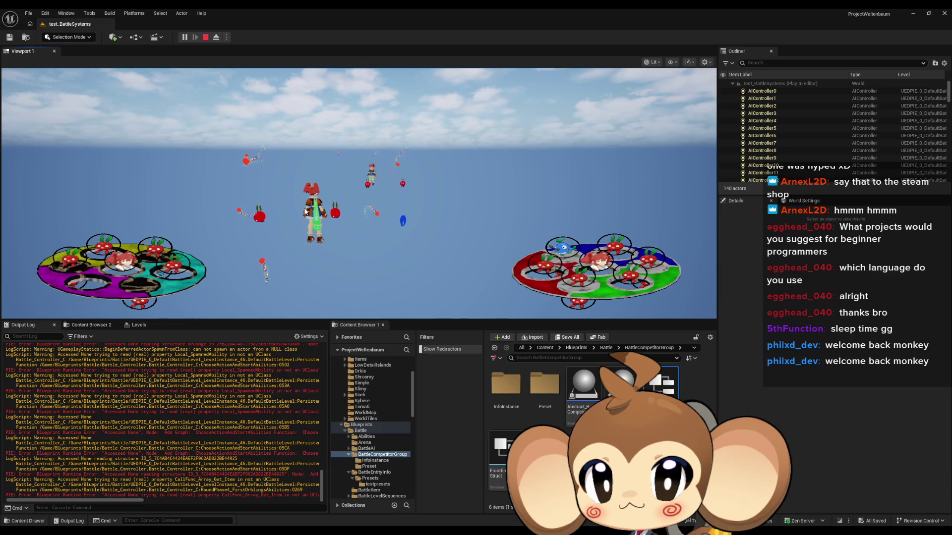
{"action": "left_click", "coordinate": [206, 37]}
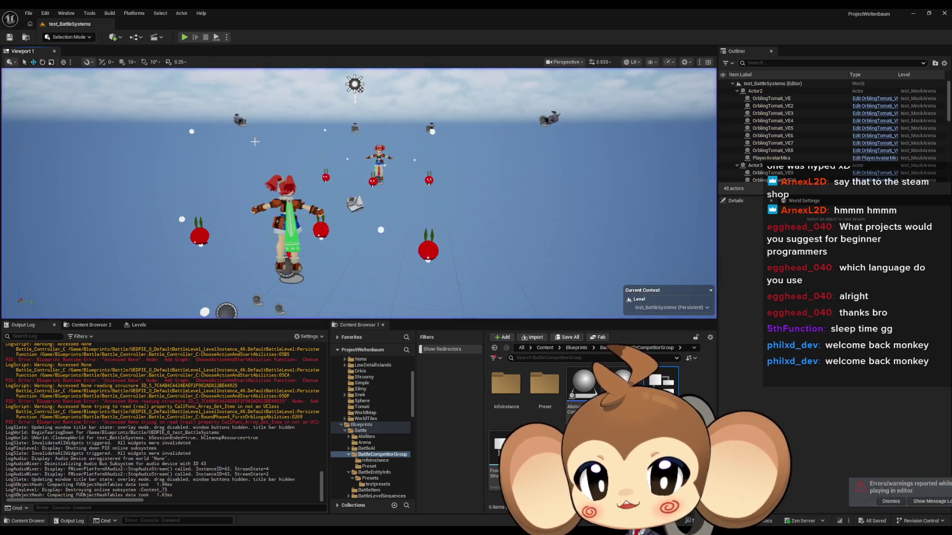
Clear the Output Log and run the battle play test twice, stopping each run.
{"action": "right_click", "coordinate": [177, 419]}
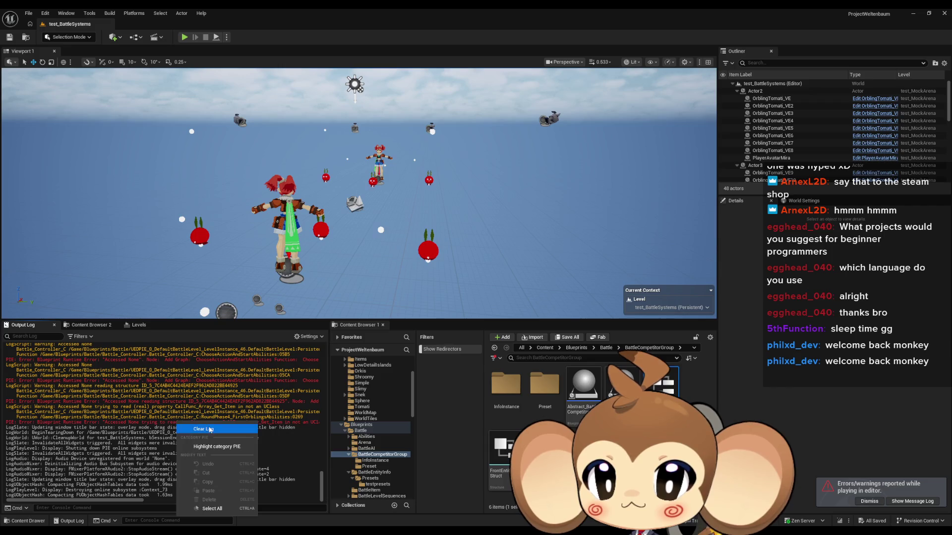
{"action": "left_click", "coordinate": [196, 430]}
{"action": "left_click", "coordinate": [184, 38]}
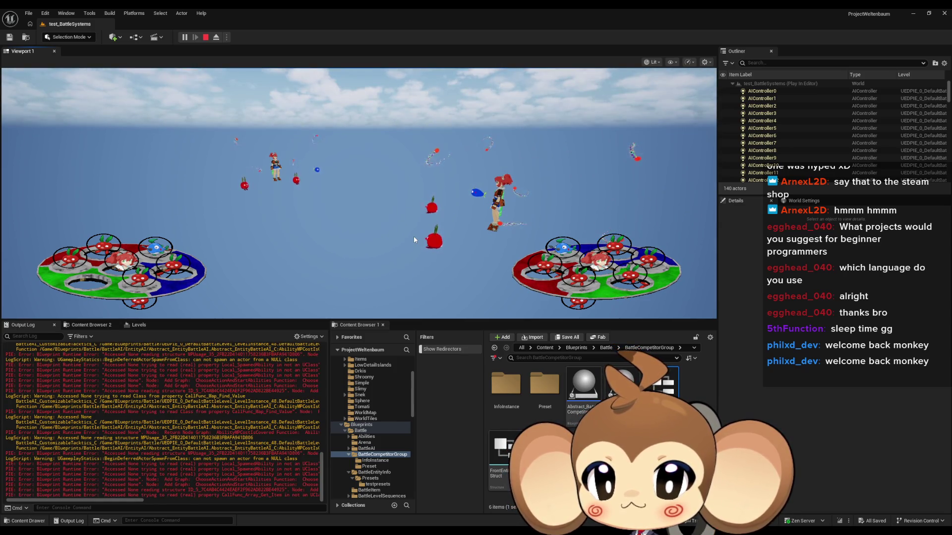
{"action": "scroll", "coordinate": [262, 414], "scroll_direction": "up", "scroll_amount": 1}
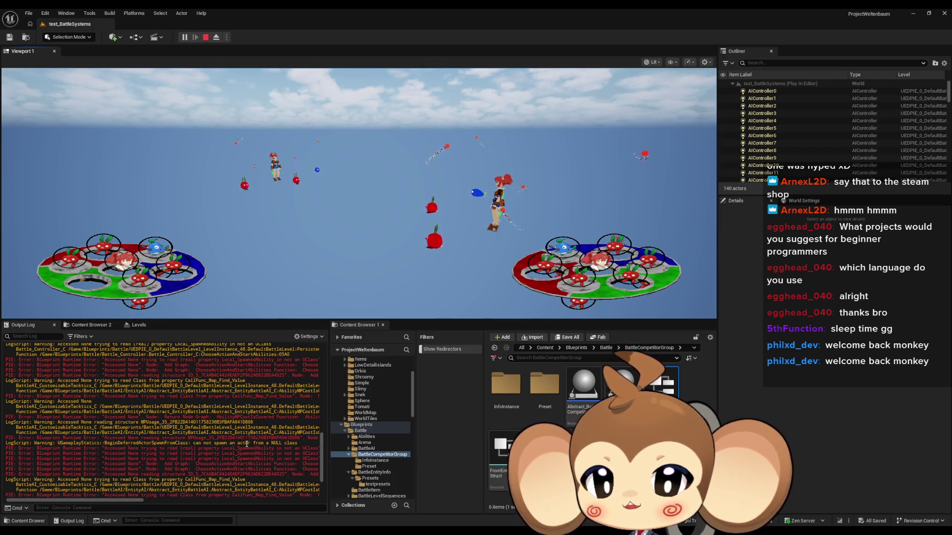
{"action": "scroll", "coordinate": [247, 444], "scroll_direction": "down", "scroll_amount": 5}
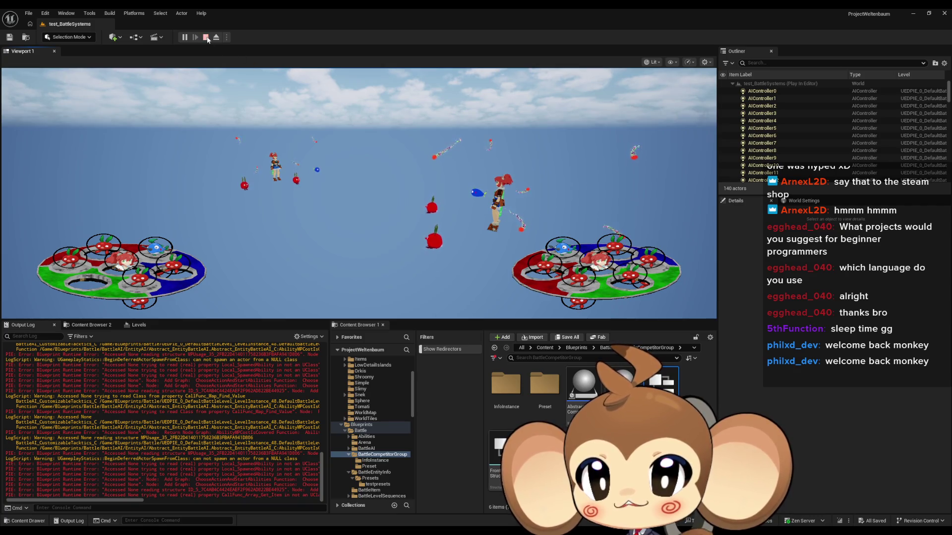
{"action": "left_click", "coordinate": [207, 37]}
{"action": "left_click", "coordinate": [184, 38]}
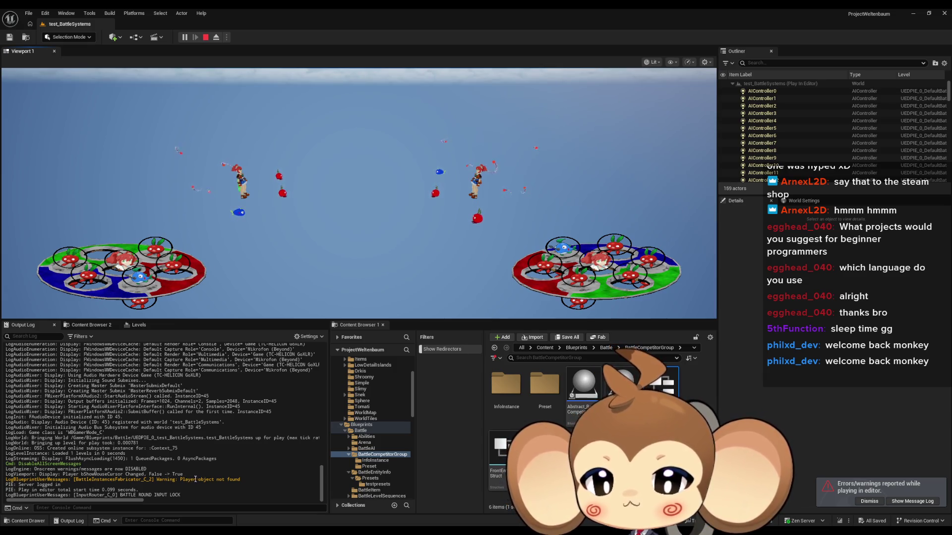
{"action": "left_click", "coordinate": [203, 36]}
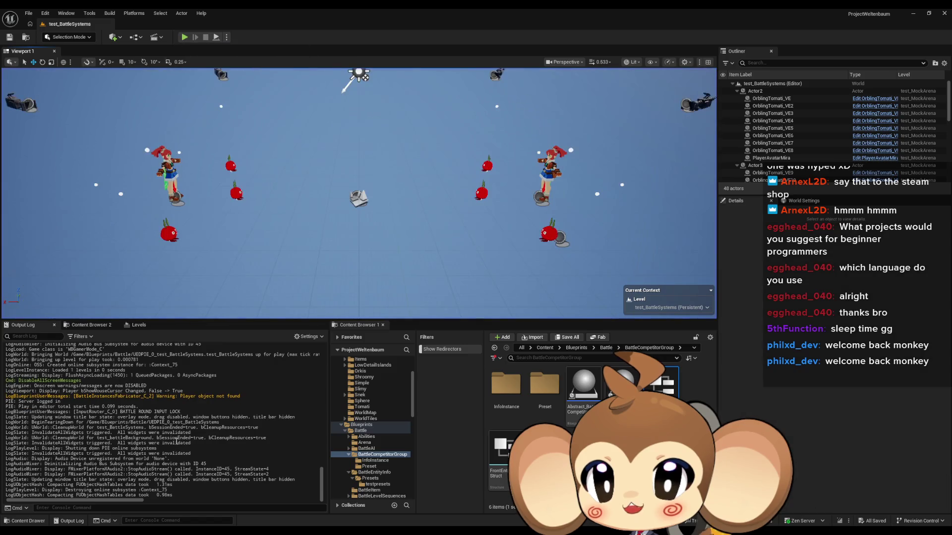
Clear the log again, rerun the test with Alt+P, stop it, and show the Blueprints options.
{"action": "right_click", "coordinate": [208, 343]}
{"action": "left_click", "coordinate": [240, 351]}
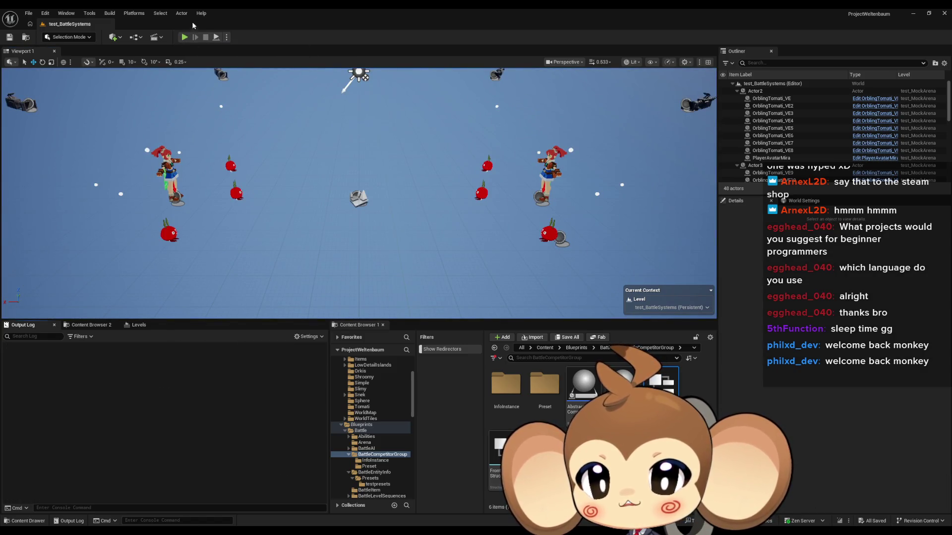
{"action": "key", "text": "alt+p"}
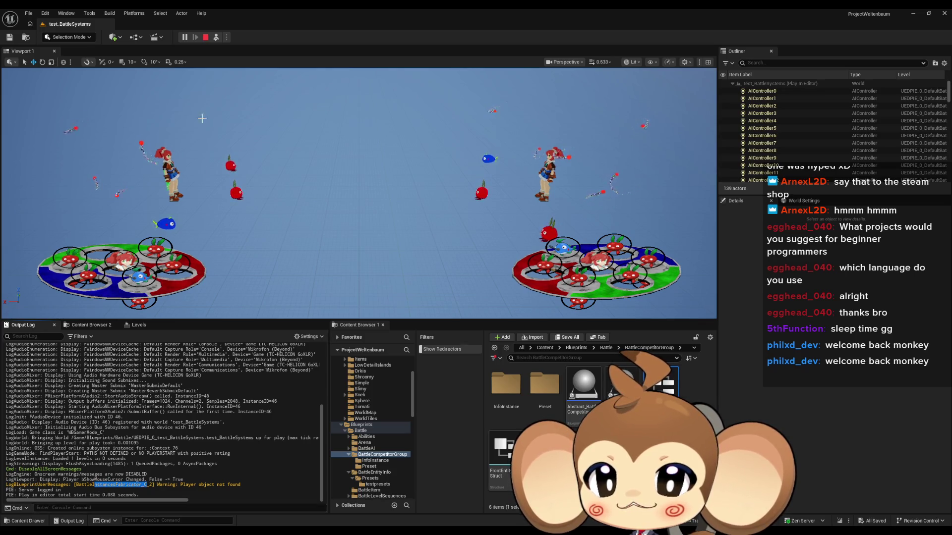
{"action": "left_click", "coordinate": [205, 37]}
{"action": "left_click", "coordinate": [134, 38]}
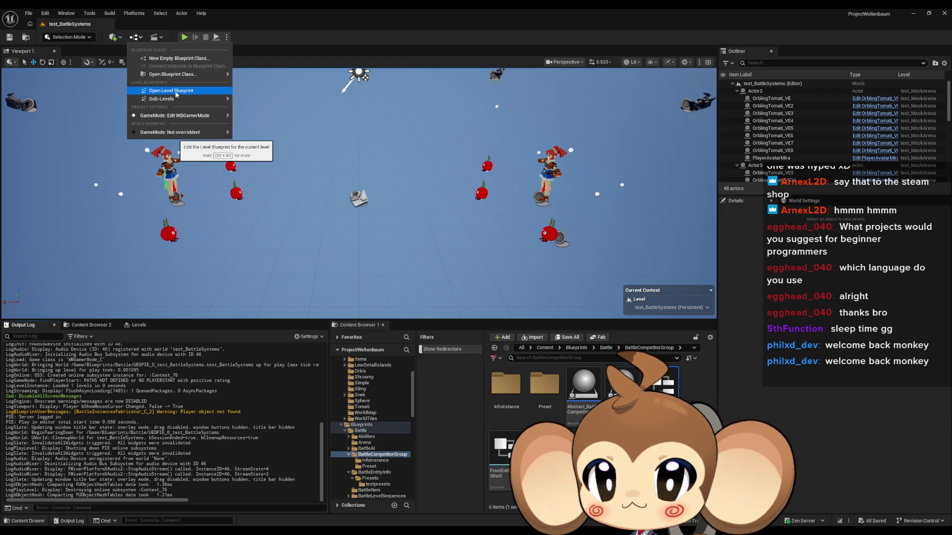
In the Level Blueprint, inspect the startup nodes and open the TriggerWithOnlySwitchLevel function.
{"action": "left_click", "coordinate": [176, 91]}
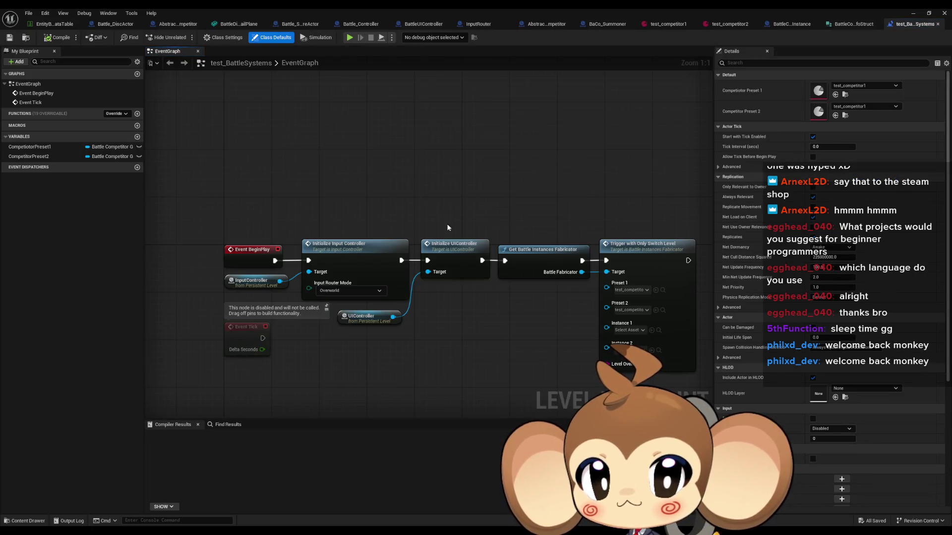
{"action": "left_click", "coordinate": [371, 266]}
{"action": "left_click_drag", "start_coordinate": [544, 254], "coordinate": [447, 250]}
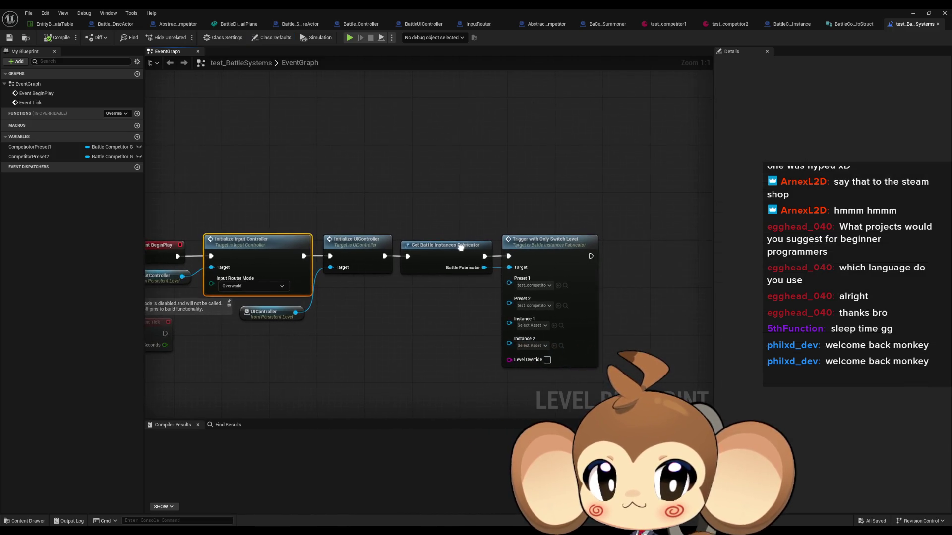
{"action": "left_click", "coordinate": [447, 261]}
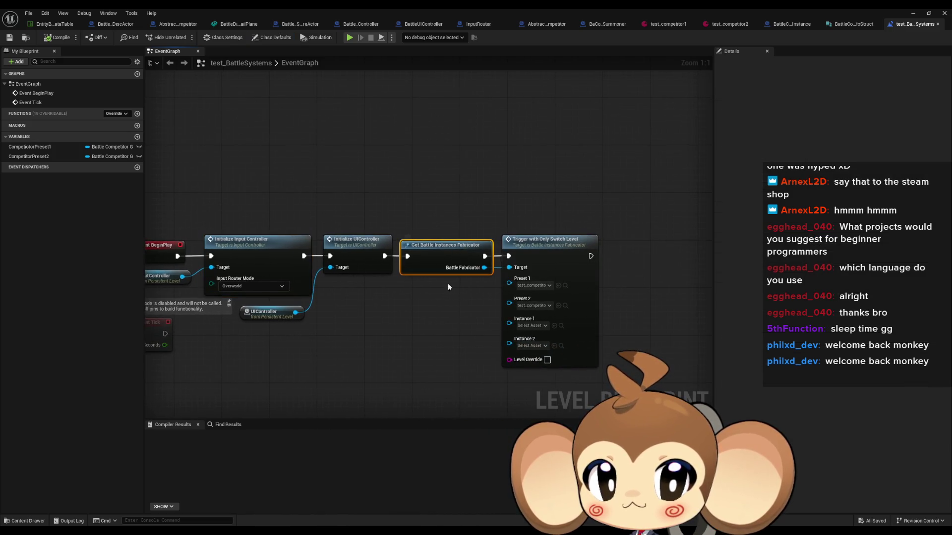
{"action": "left_click", "coordinate": [554, 244]}
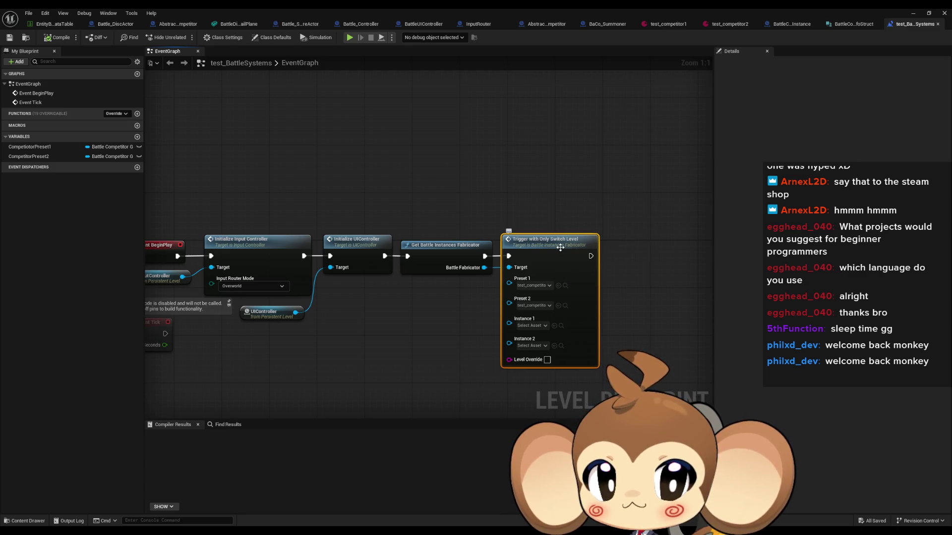
{"action": "double_click", "coordinate": [560, 247]}
Place a Print String node right after the function's entry.
{"action": "scroll", "coordinate": [409, 272], "scroll_direction": "up", "scroll_amount": 4}
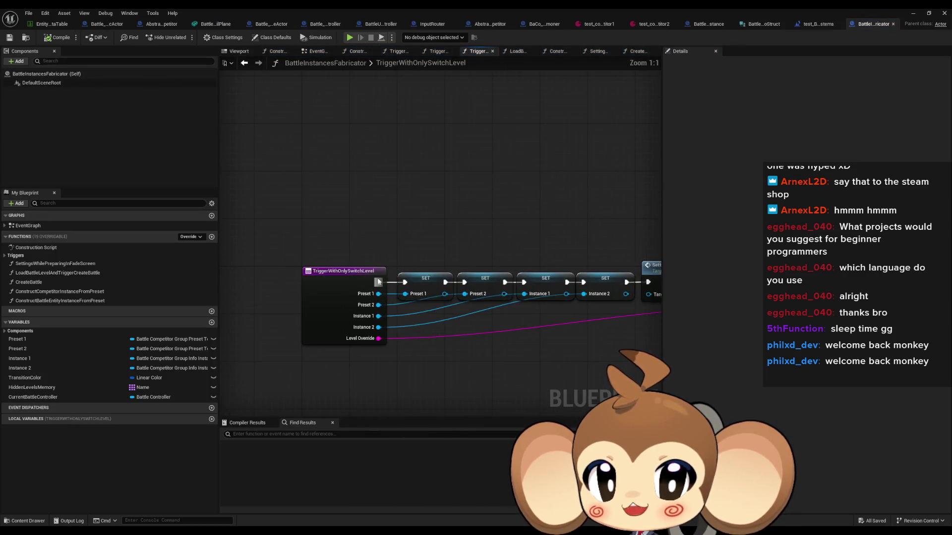
{"action": "mouse_move", "coordinate": [379, 282]}
{"action": "left_mouse_down"}
{"action": "mouse_move", "coordinate": [382, 212]}
{"action": "mouse_move", "coordinate": [396, 203]}
{"action": "left_mouse_up"}
{"action": "type", "text": "prin"}
{"action": "key", "text": "Return"}
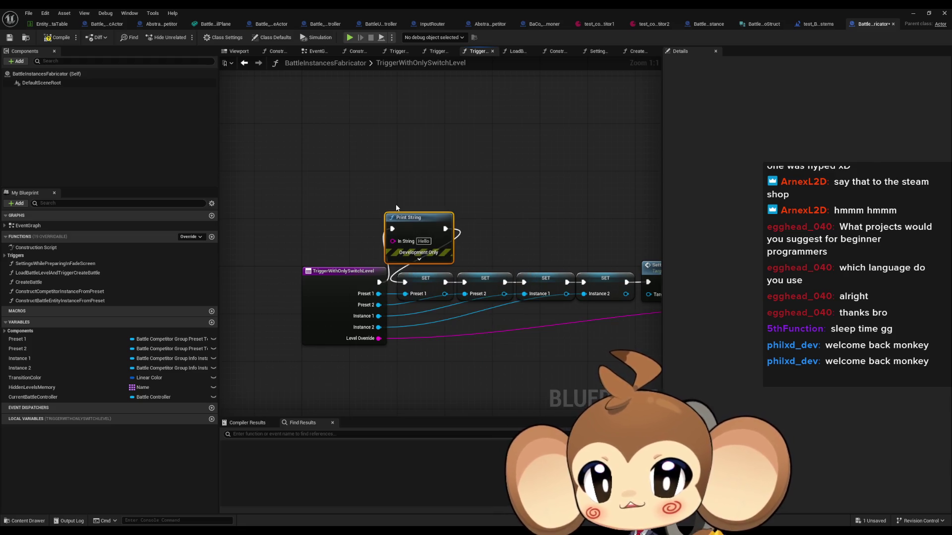
Back in the level editor, clear the Output Log and start a play test.
{"action": "left_click", "coordinate": [913, 13]}
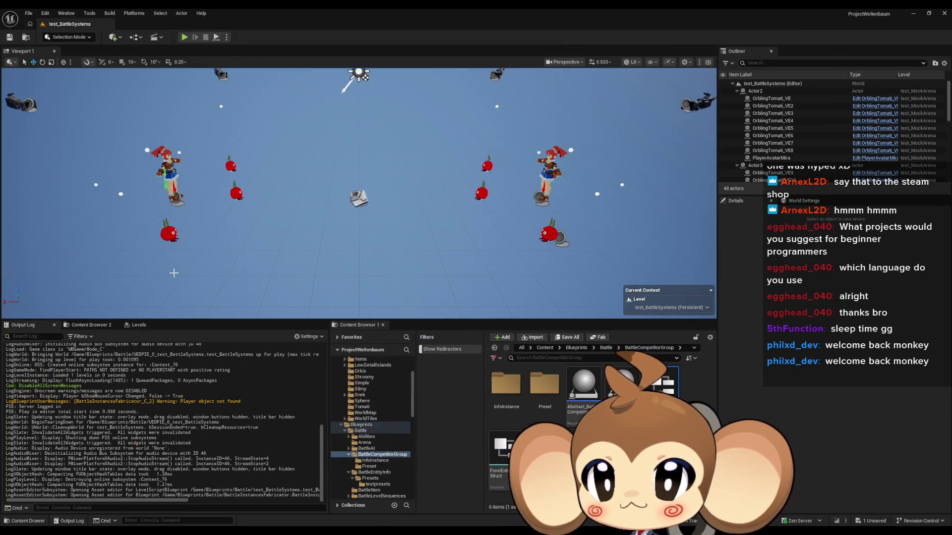
{"action": "right_click", "coordinate": [195, 355]}
{"action": "left_click", "coordinate": [223, 360]}
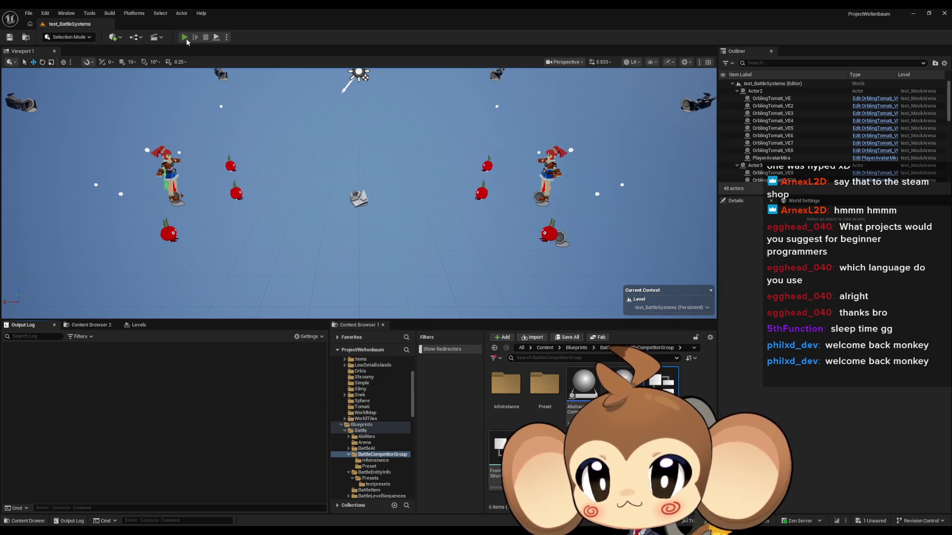
{"action": "left_click", "coordinate": [184, 37]}
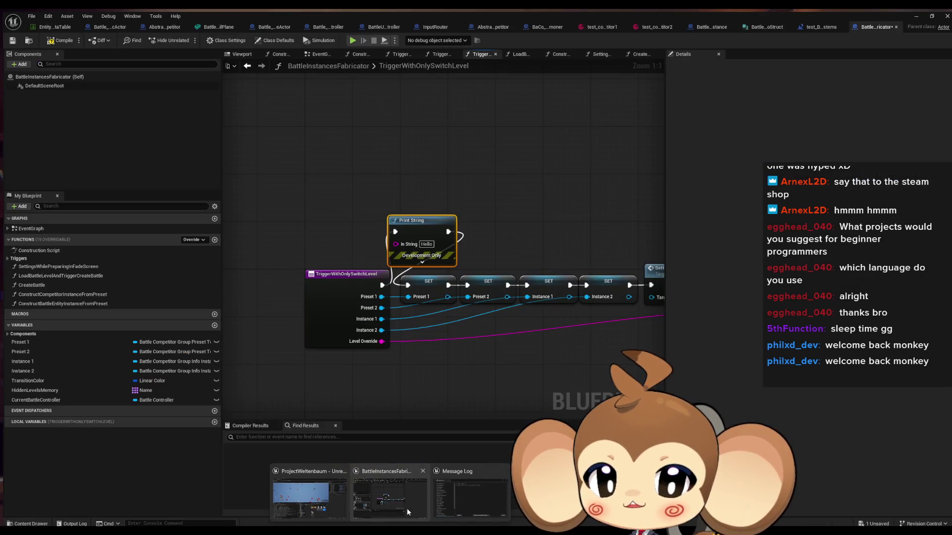
Delete the temporary Print String and search 'warning' to find the Print String emitting it.
{"action": "left_click", "coordinate": [407, 508]}
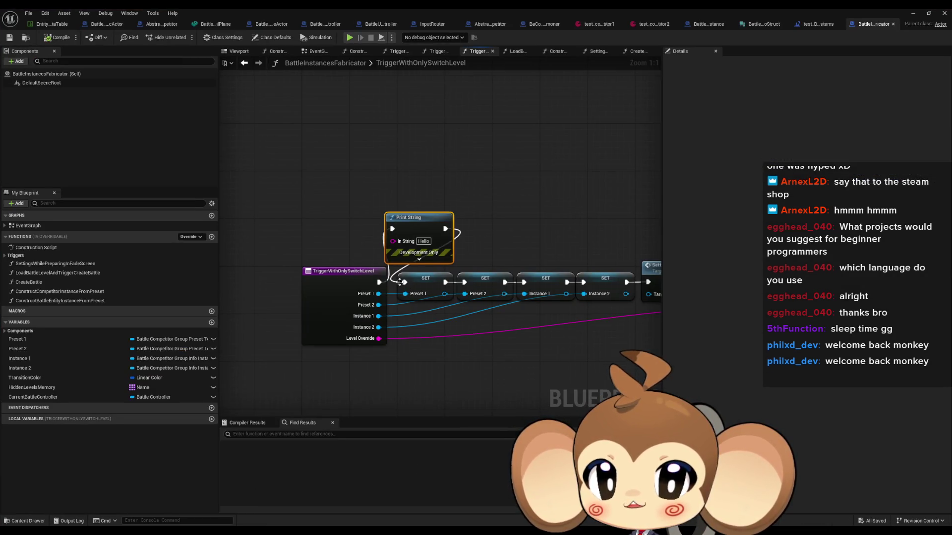
{"action": "key", "text": "Delete"}
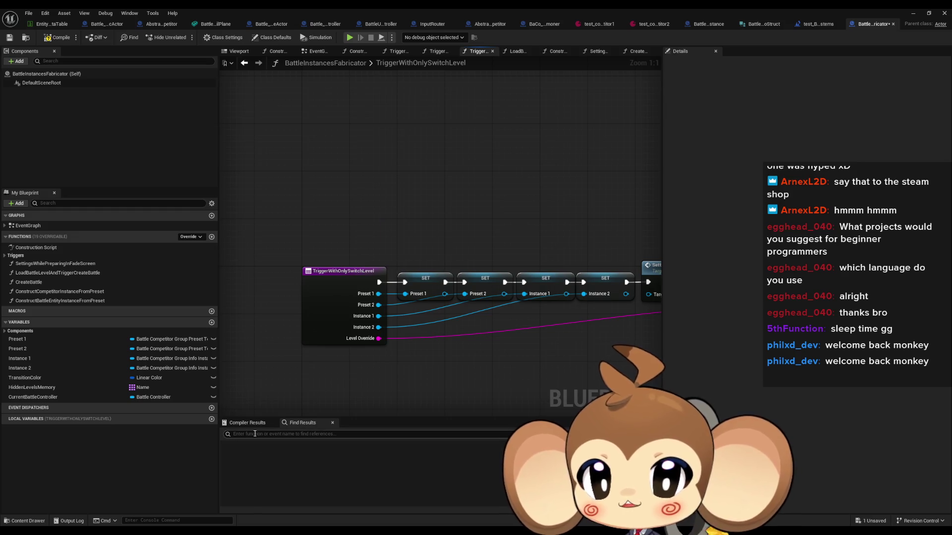
{"action": "type", "text": "warning"}
{"action": "key", "text": "Return"}
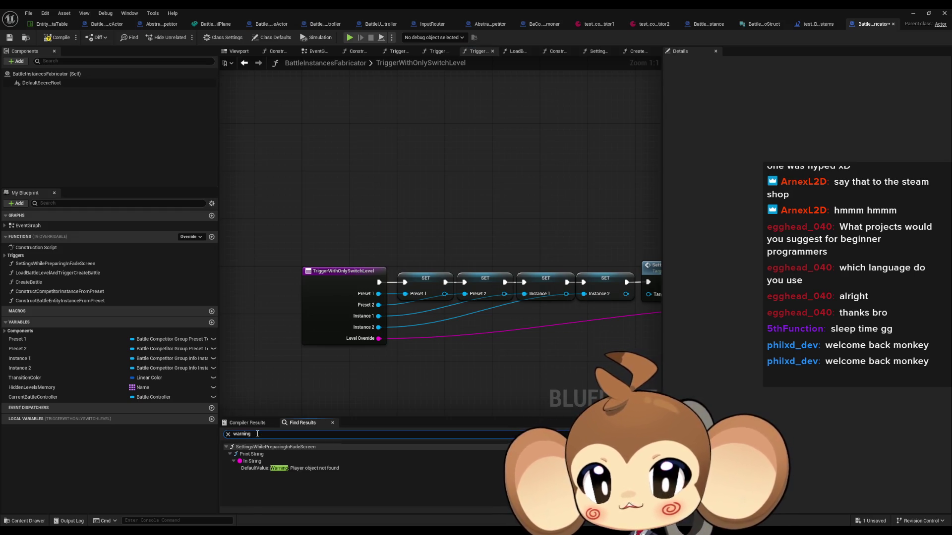
{"action": "left_click", "coordinate": [308, 469]}
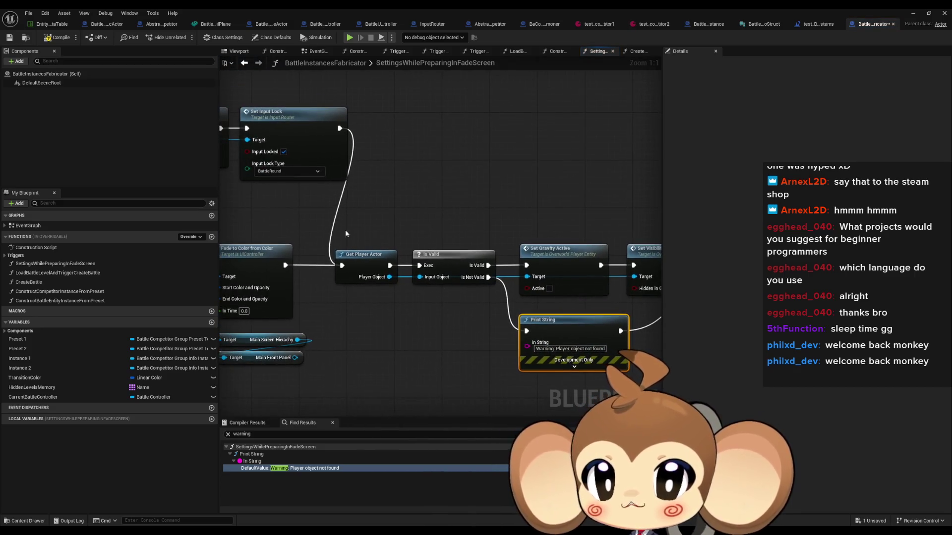
Inspect the nearby Get Player Actor, Is Valid, Set Visibility and Set Gravity Active nodes.
{"action": "left_click_drag", "start_coordinate": [353, 234], "coordinate": [468, 293]}
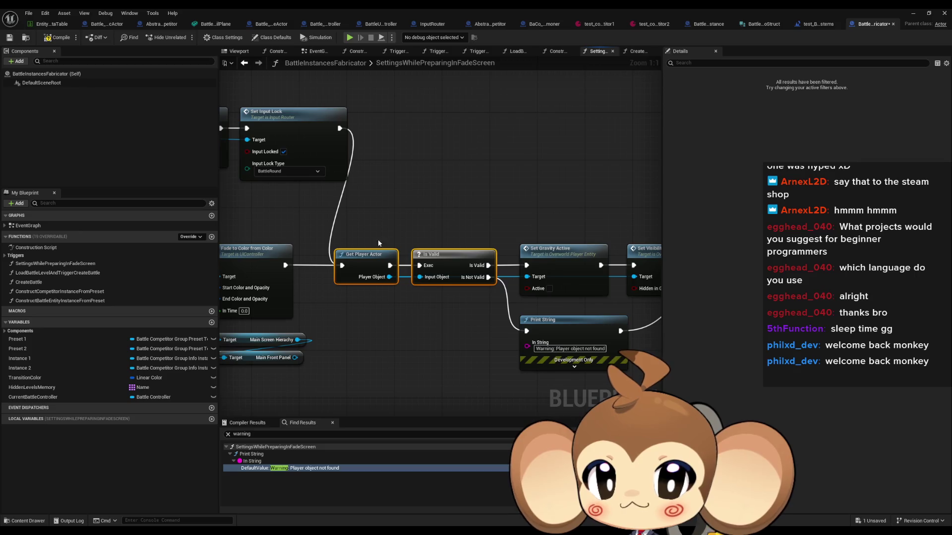
{"action": "left_click_drag", "start_coordinate": [462, 259], "coordinate": [297, 265]}
{"action": "left_click_drag", "start_coordinate": [347, 238], "coordinate": [555, 307]}
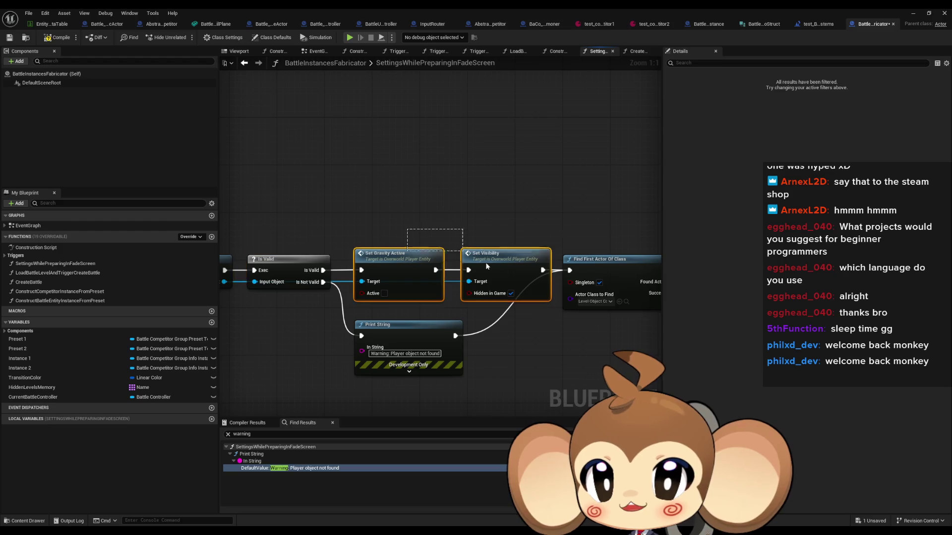
{"action": "left_click_drag", "start_coordinate": [513, 373], "coordinate": [533, 364]}
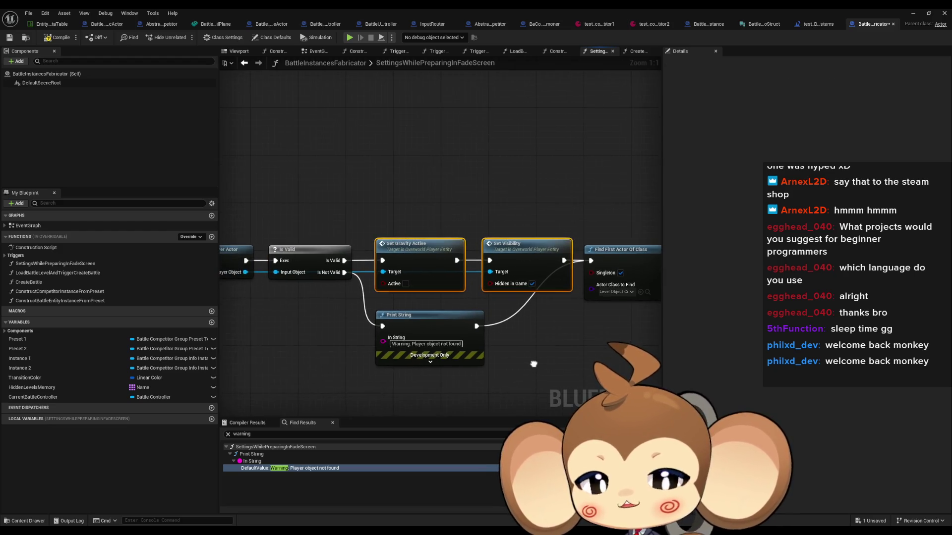
{"action": "left_click_drag", "start_coordinate": [332, 344], "coordinate": [413, 343]}
{"action": "left_click", "coordinate": [412, 343]}
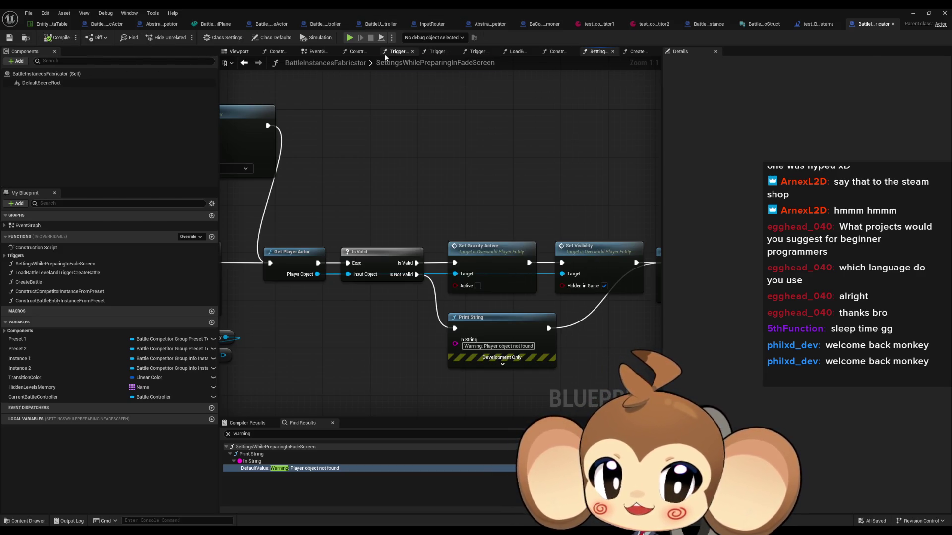
{"action": "left_click", "coordinate": [823, 23]}
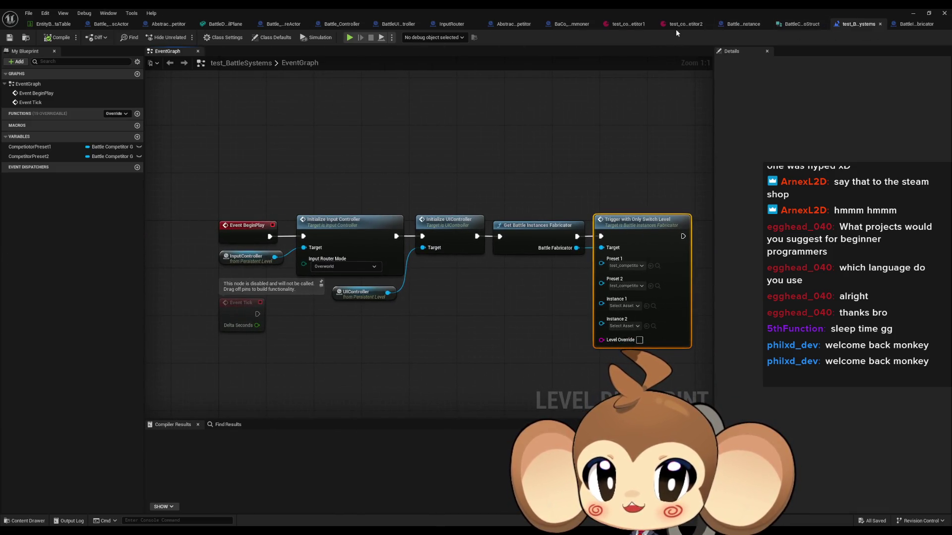
{"action": "left_click", "coordinate": [623, 25]}
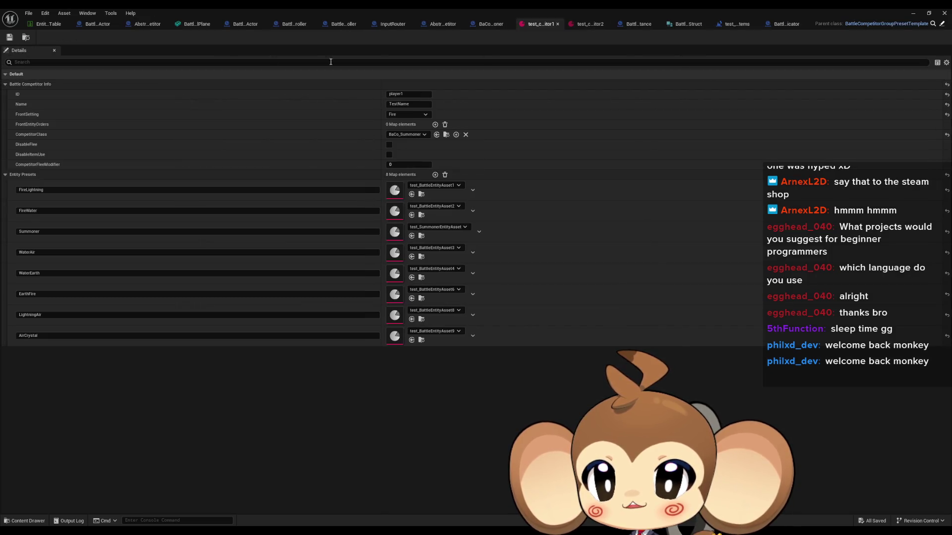
Set the first competitor preset's FrontSetting to Water and start a play test.
{"action": "left_click", "coordinate": [401, 114]}
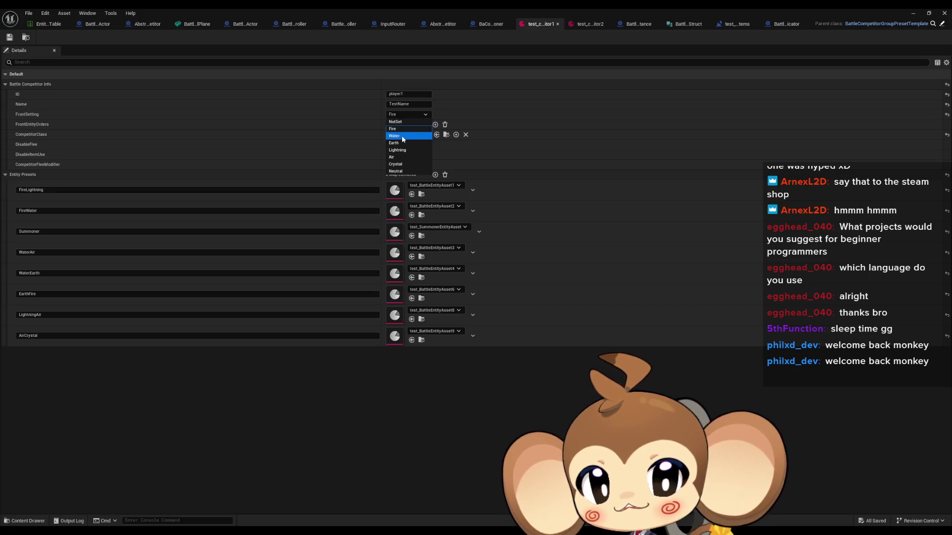
{"action": "left_click", "coordinate": [402, 138]}
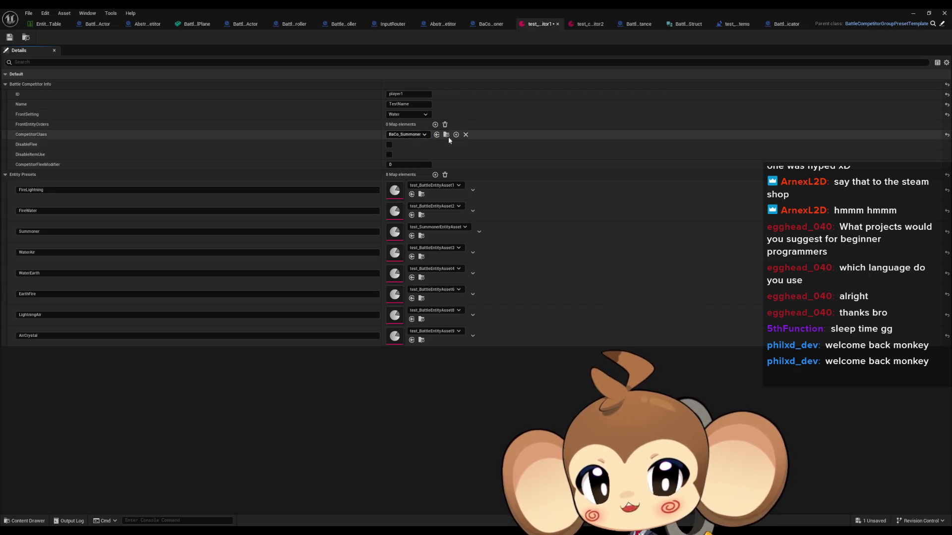
{"action": "left_click", "coordinate": [916, 14]}
{"action": "left_click", "coordinate": [188, 37]}
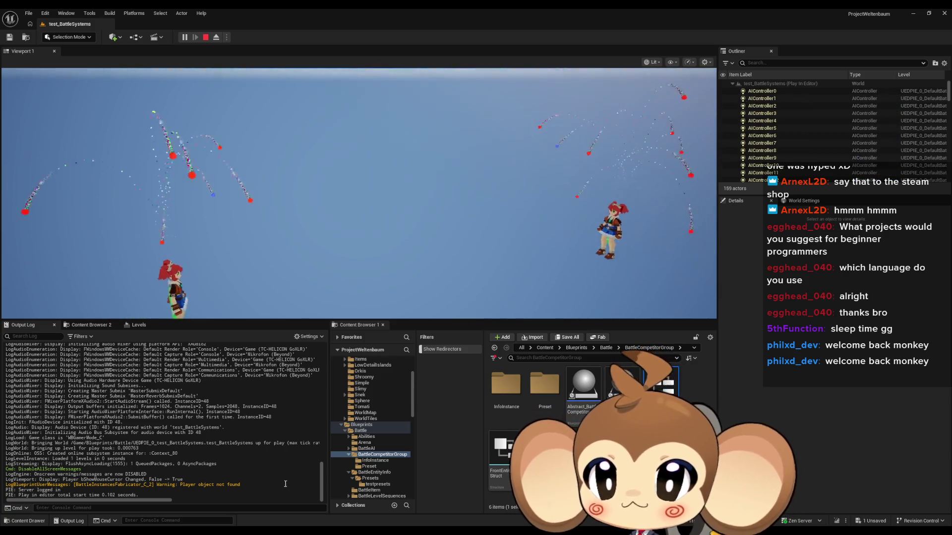
Clear the Output Log, end the session with Escape, and return to the Blueprint editor.
{"action": "right_click", "coordinate": [243, 439]}
{"action": "left_click", "coordinate": [263, 354]}
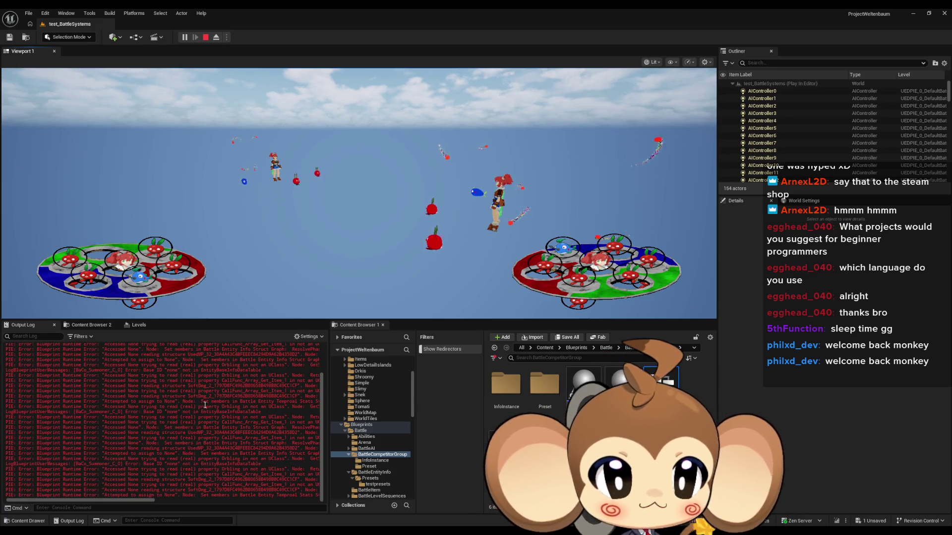
{"action": "key", "text": "Escape"}
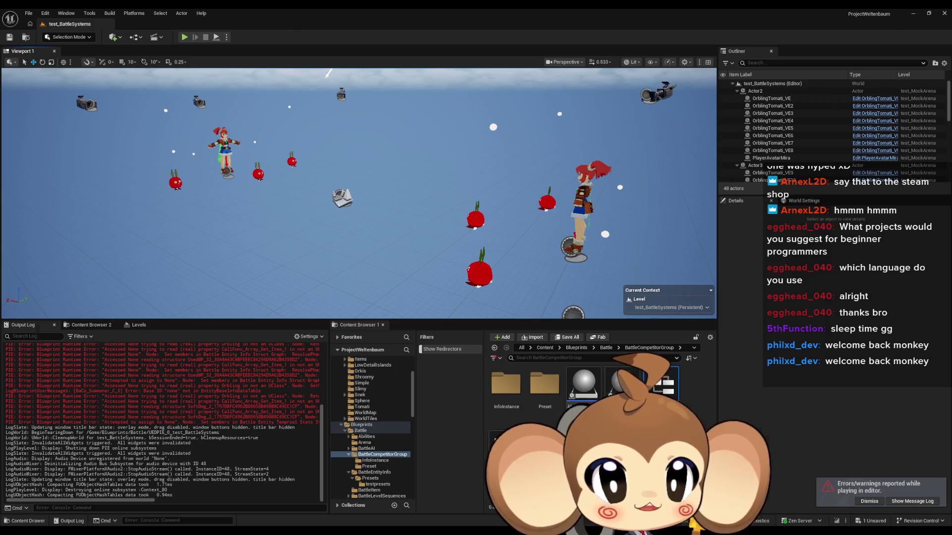
{"action": "key", "text": "alt+Tab"}
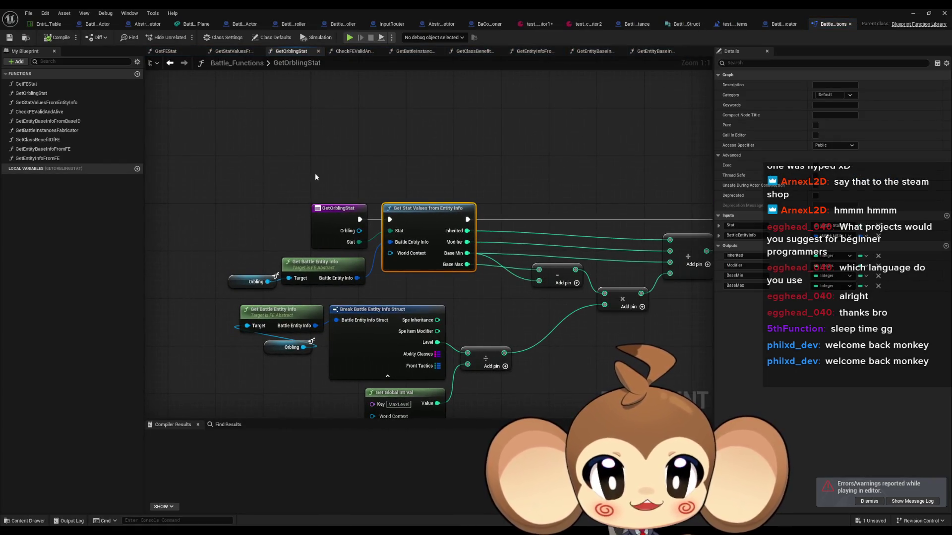
Inspect the GetOrblingStat entry, Get Stat Values and Orbling variable nodes.
{"action": "left_click", "coordinate": [338, 221]}
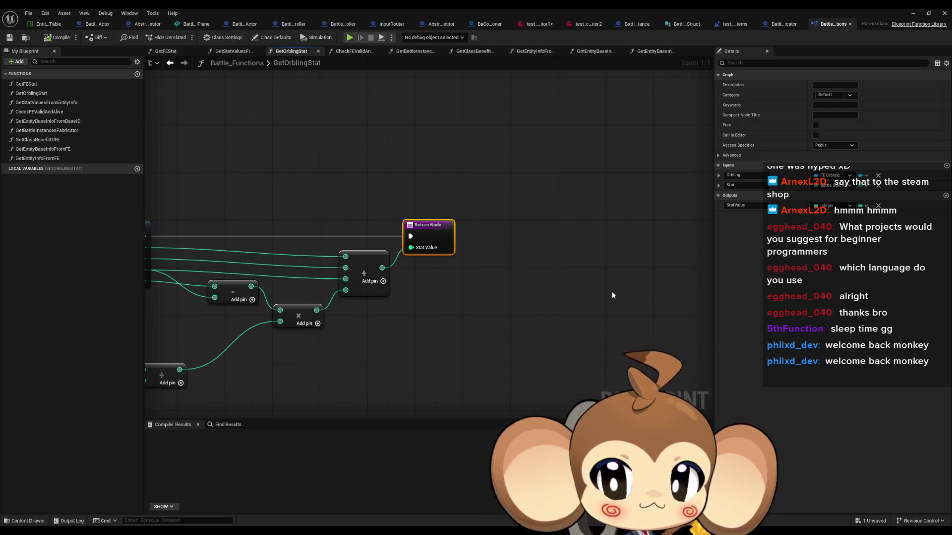
{"action": "left_click_drag", "start_coordinate": [260, 347], "coordinate": [576, 338]}
{"action": "left_click_drag", "start_coordinate": [245, 290], "coordinate": [249, 292]}
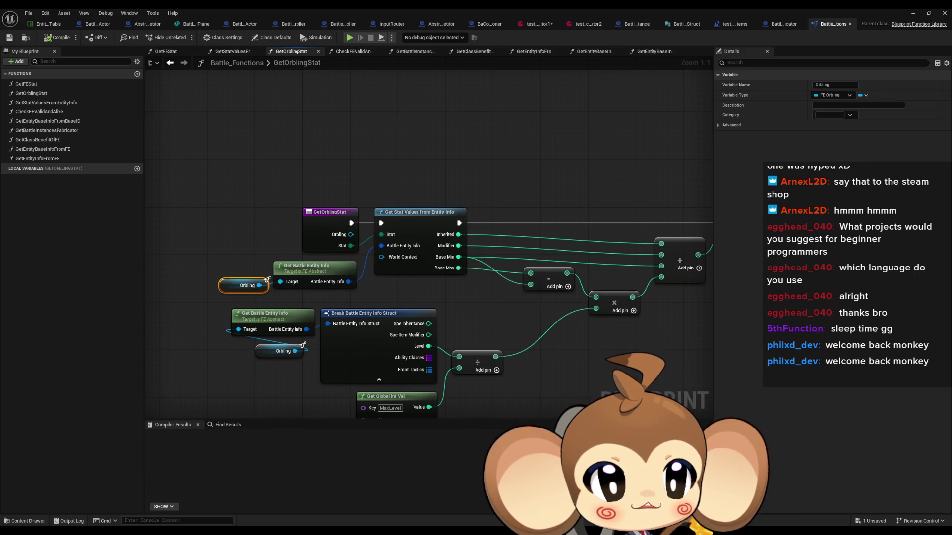
Switch to BaCo_Summoner's ResolvePhaseHPMP graph and frame the background orbling resolve block.
{"action": "key", "text": "ctrl+Tab"}
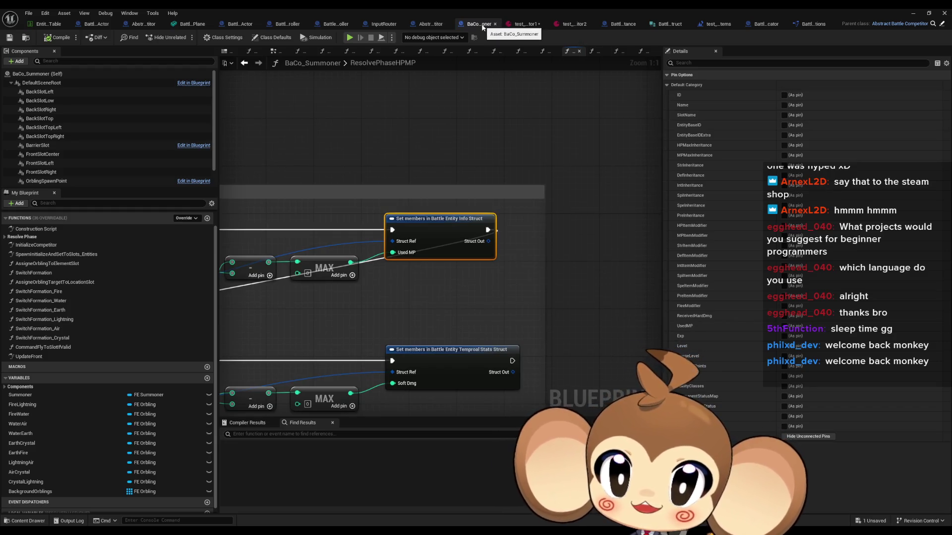
{"action": "scroll", "coordinate": [447, 208], "scroll_direction": "down", "scroll_amount": 3}
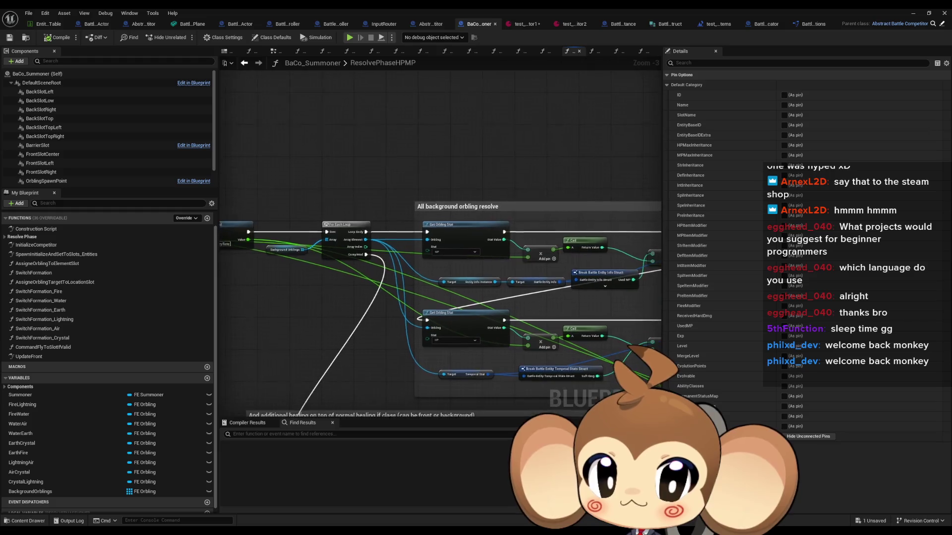
{"action": "left_click_drag", "start_coordinate": [594, 232], "coordinate": [571, 230]}
{"action": "left_click_drag", "start_coordinate": [418, 221], "coordinate": [528, 218]}
{"action": "left_click_drag", "start_coordinate": [368, 209], "coordinate": [382, 258]}
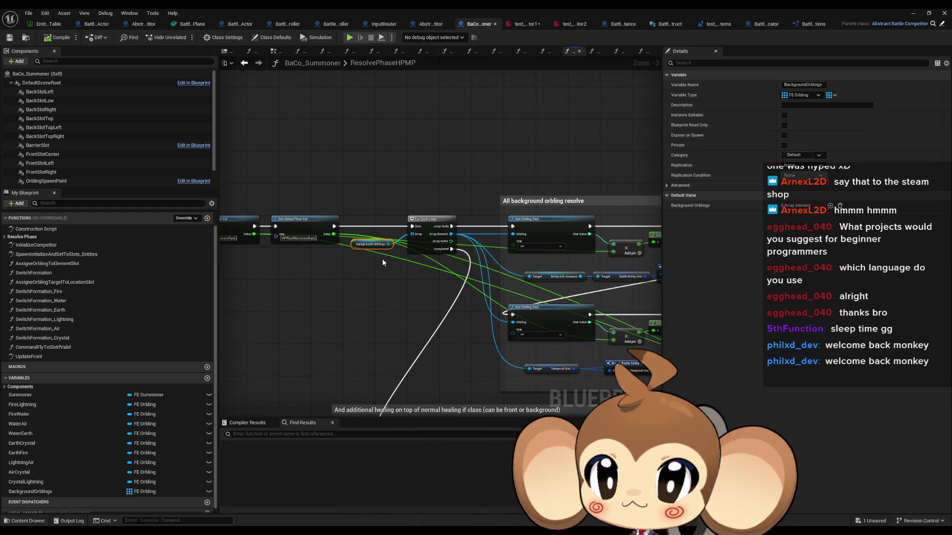
{"action": "scroll", "coordinate": [376, 246], "scroll_direction": "up", "scroll_amount": 3}
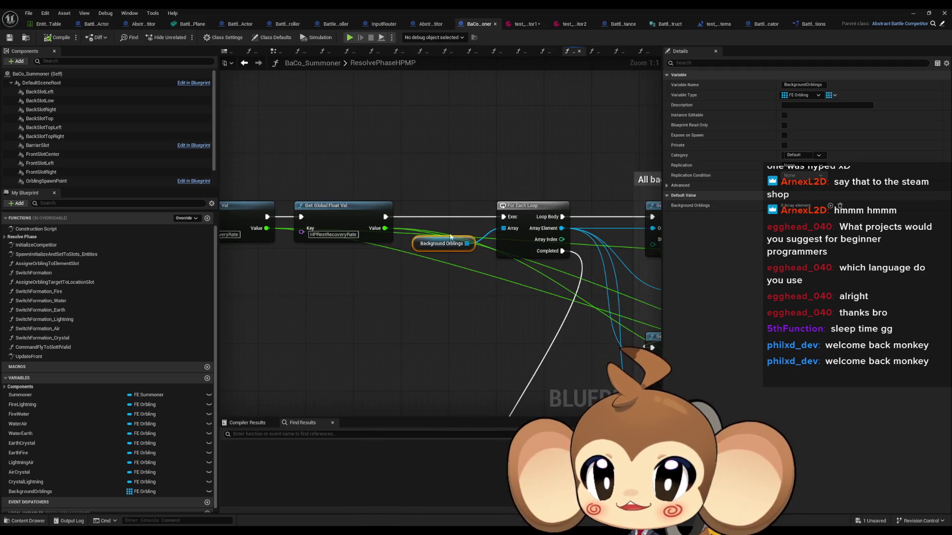
{"action": "scroll", "coordinate": [500, 251], "scroll_direction": "down", "scroll_amount": 2}
{"action": "mouse_move", "coordinate": [500, 251]}
{"action": "left_mouse_down"}
{"action": "mouse_move", "coordinate": [252, 243]}
{"action": "mouse_move", "coordinate": [265, 253]}
{"action": "mouse_move", "coordinate": [314, 245]}
{"action": "left_mouse_up"}
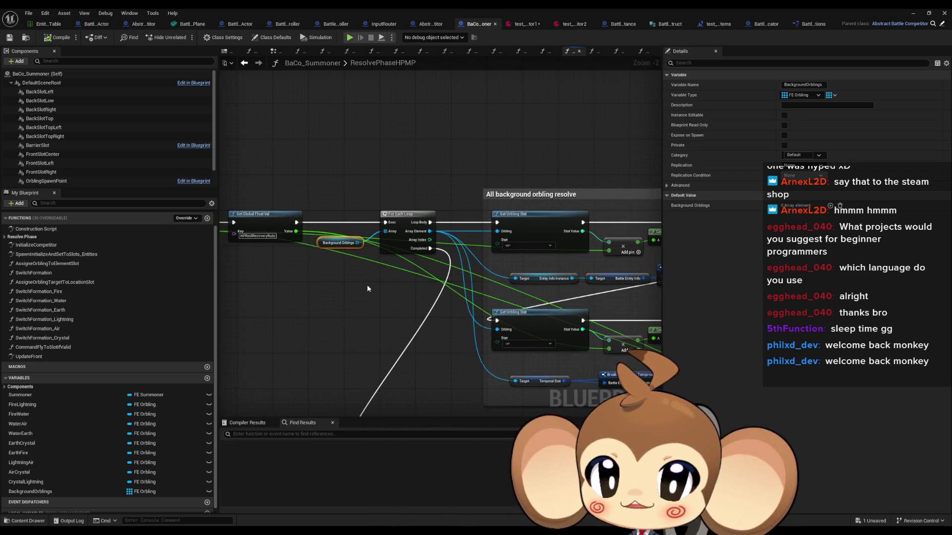
Add Get Entity Info Instance and Get Battle Entity Info nodes off each background orbling.
{"action": "mouse_move", "coordinate": [363, 285]}
{"action": "left_mouse_down"}
{"action": "mouse_move", "coordinate": [50, 278]}
{"action": "mouse_move", "coordinate": [320, 269]}
{"action": "left_mouse_up"}
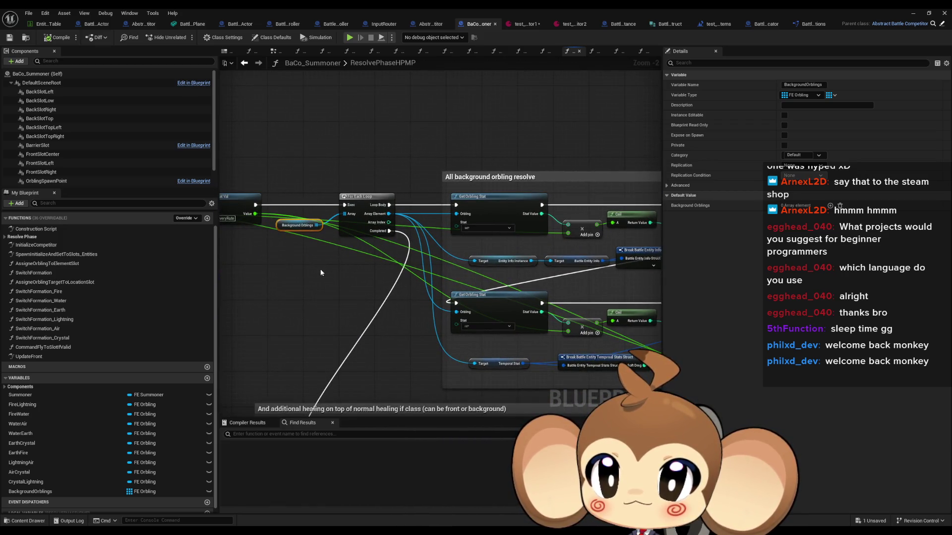
{"action": "mouse_move", "coordinate": [492, 215]}
{"action": "left_mouse_down"}
{"action": "mouse_move", "coordinate": [406, 204]}
{"action": "mouse_move", "coordinate": [515, 246]}
{"action": "left_mouse_up"}
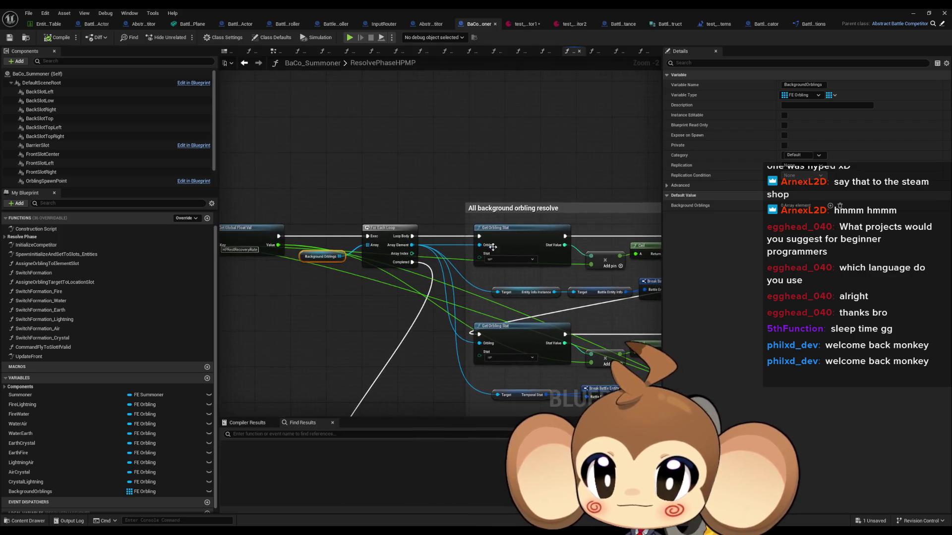
{"action": "left_click_drag", "start_coordinate": [412, 245], "coordinate": [396, 148]}
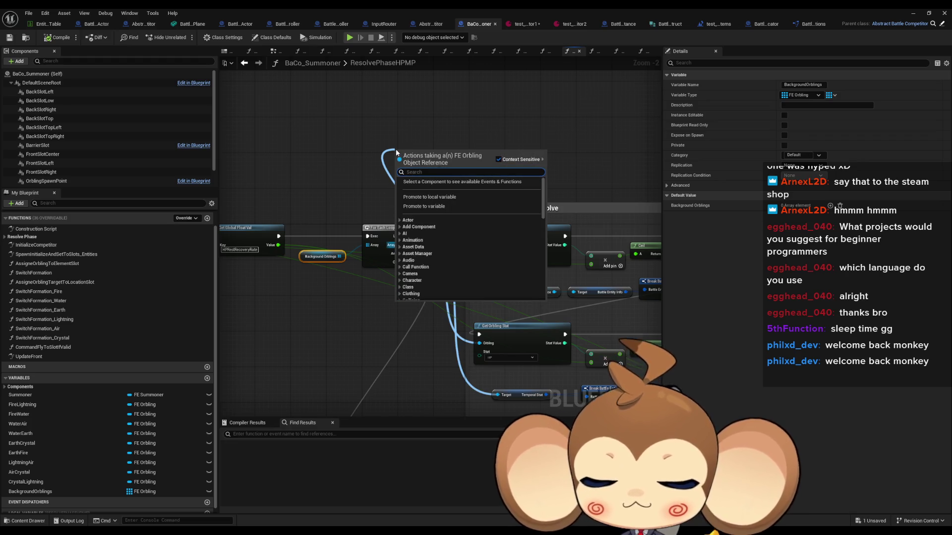
{"action": "type", "text": "get info"}
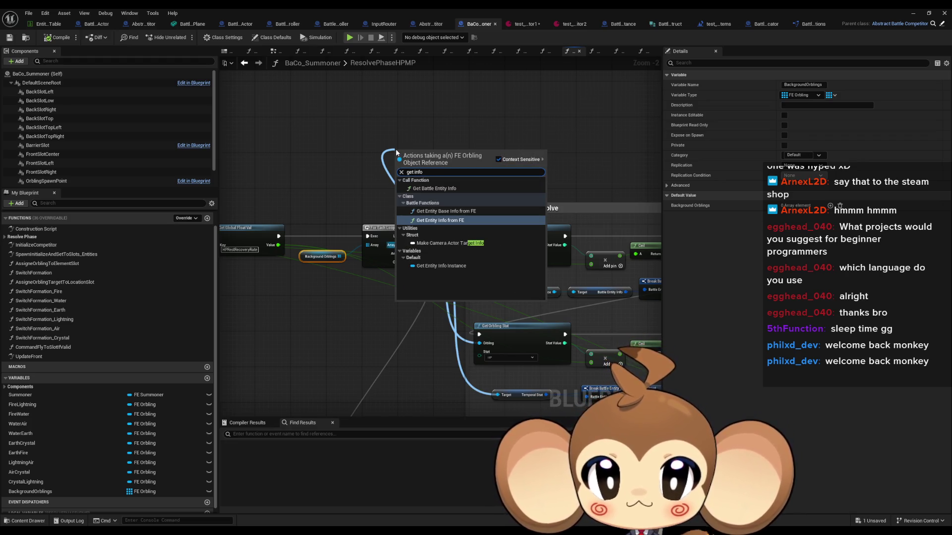
{"action": "left_click", "coordinate": [462, 265]}
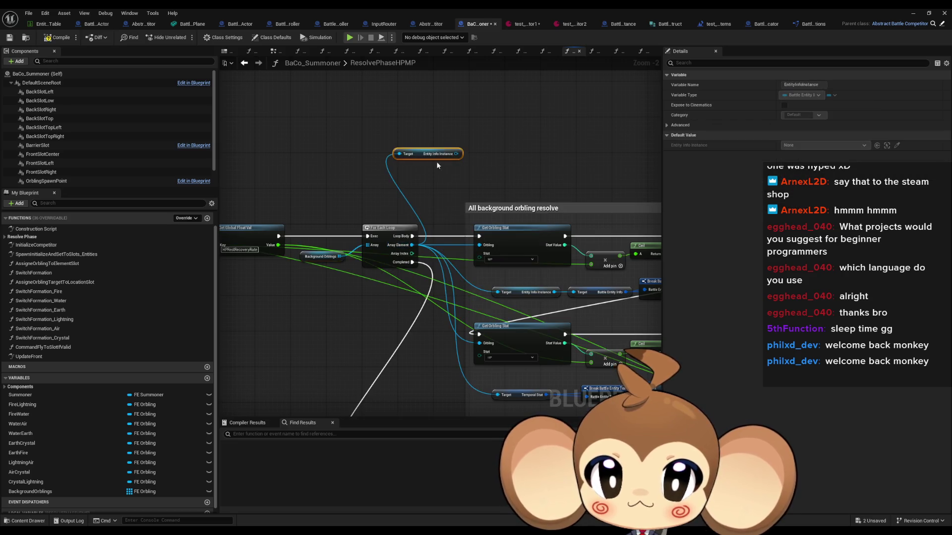
{"action": "mouse_move", "coordinate": [415, 151]}
{"action": "left_mouse_down"}
{"action": "mouse_move", "coordinate": [411, 103]}
{"action": "mouse_move", "coordinate": [374, 102]}
{"action": "left_mouse_up"}
{"action": "type", "text": "get"}
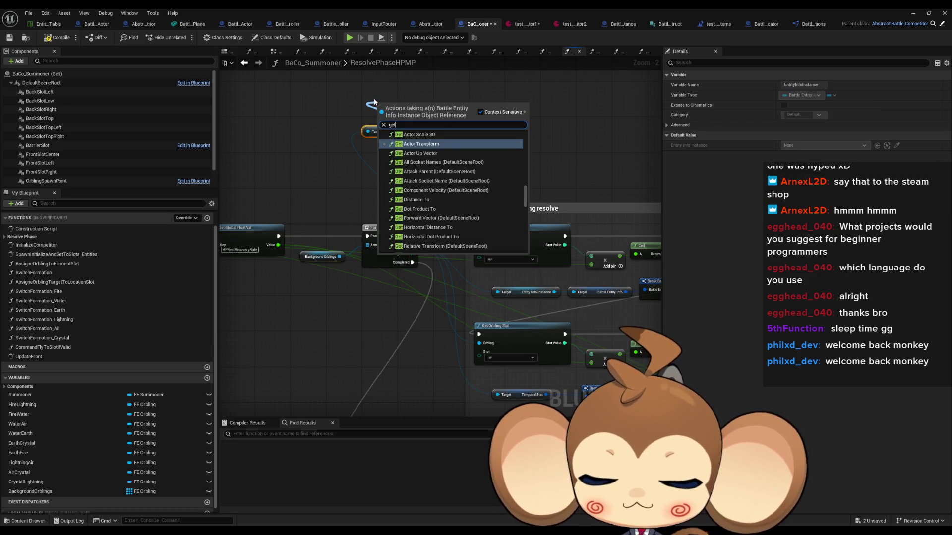
{"action": "type", "text": " info"}
{"action": "left_click", "coordinate": [441, 171]}
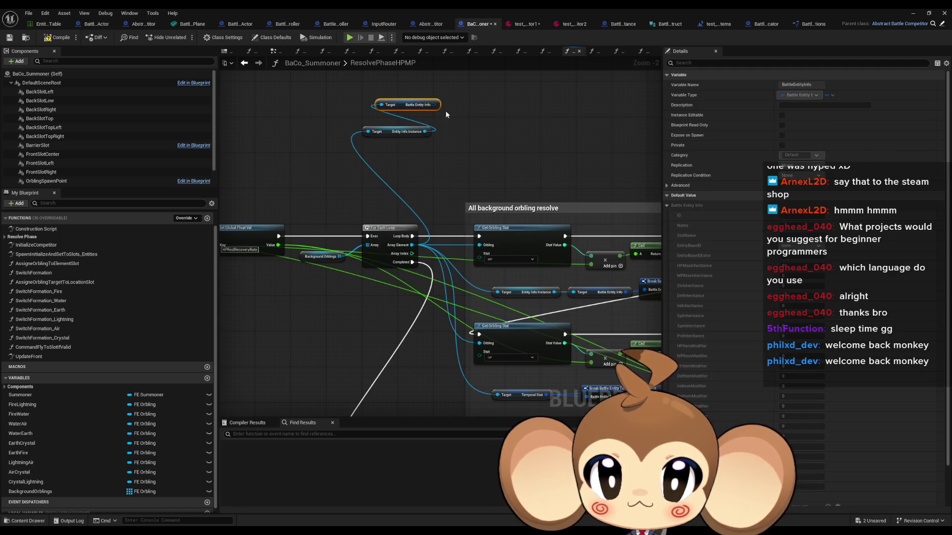
Break the entity info and print each orbling's name with a Print String in the loop.
{"action": "left_click_drag", "start_coordinate": [438, 105], "coordinate": [461, 99]}
{"action": "key", "text": "Escape"}
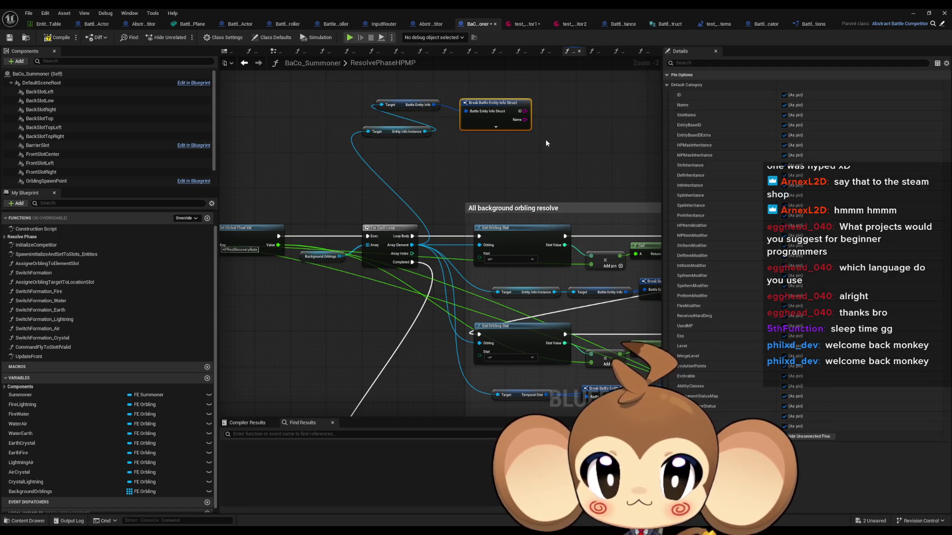
{"action": "left_click", "coordinate": [784, 95]}
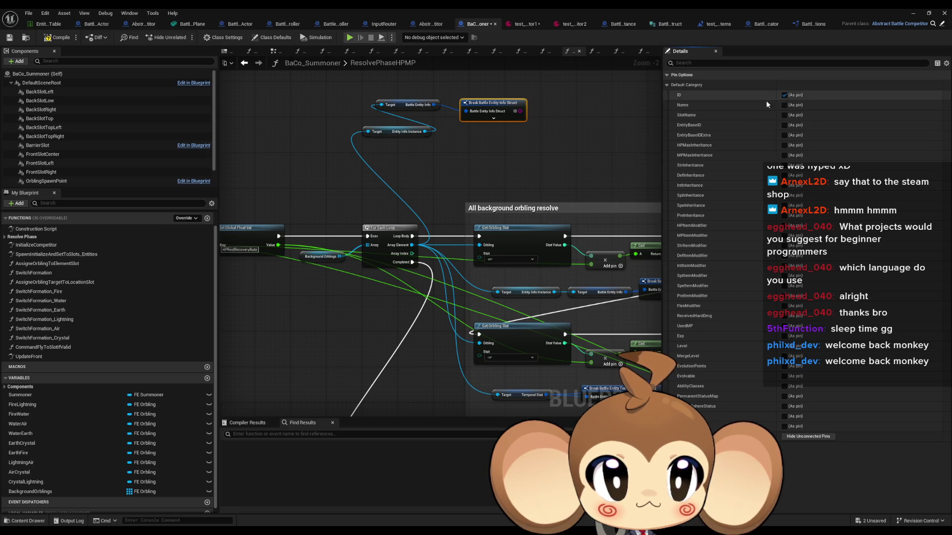
{"action": "left_click_drag", "start_coordinate": [412, 236], "coordinate": [430, 151]}
{"action": "type", "text": "print string"}
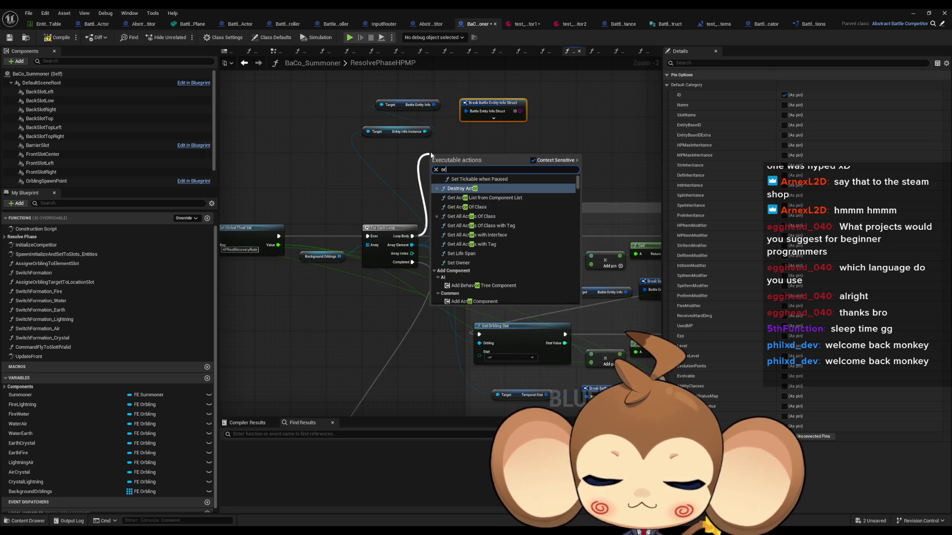
{"action": "key", "text": "Return"}
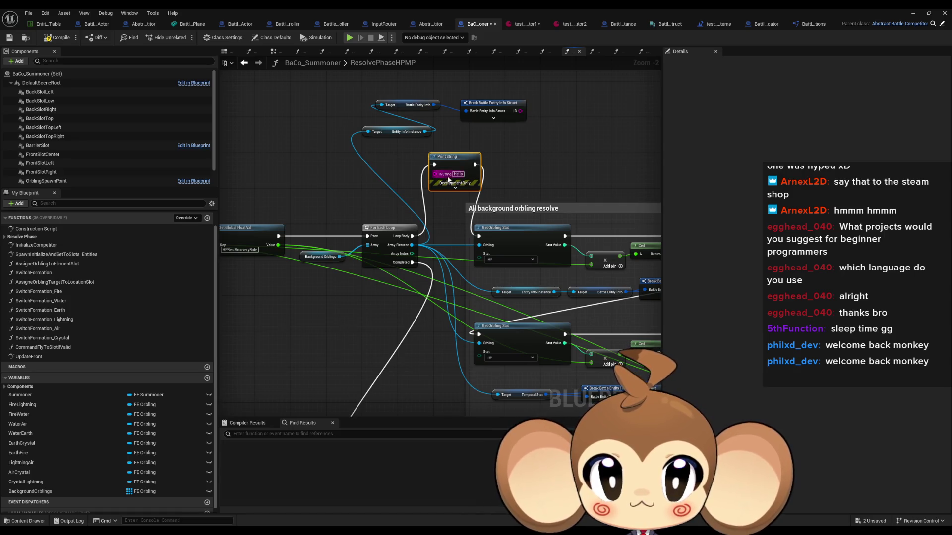
{"action": "left_click_drag", "start_coordinate": [435, 174], "coordinate": [520, 111]}
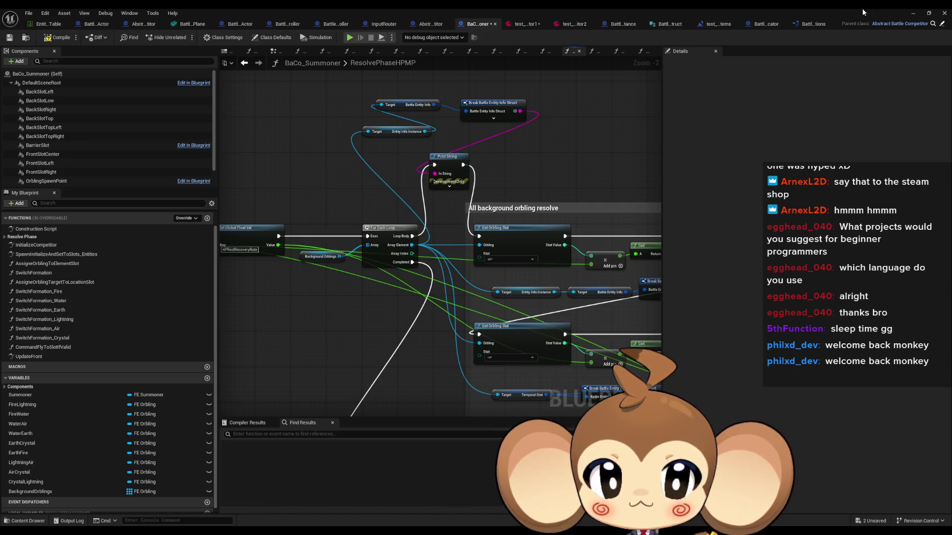
{"action": "left_click", "coordinate": [913, 12]}
{"action": "right_click", "coordinate": [251, 393]}
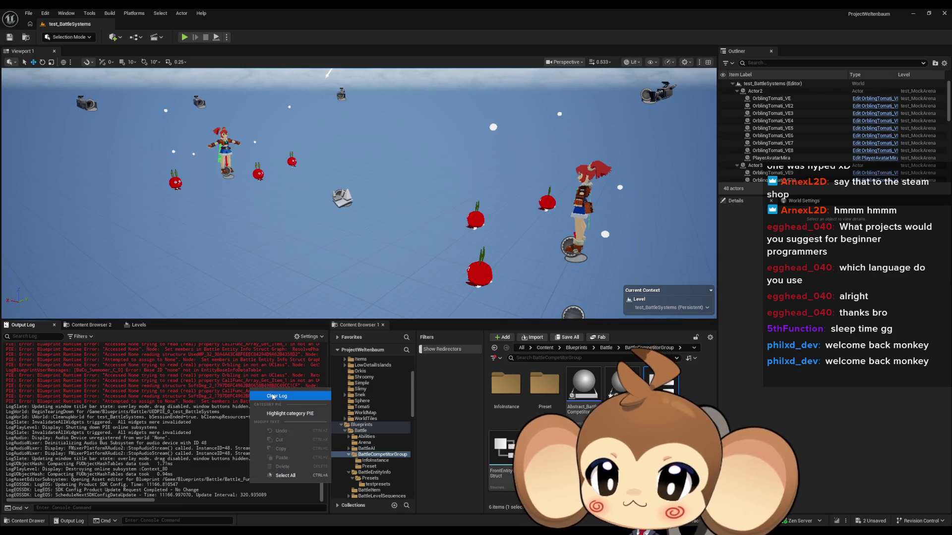
Clear the log, play-test the battle, review the printed orbling names like Orbling3, then stop.
{"action": "left_click", "coordinate": [273, 397]}
{"action": "left_click", "coordinate": [189, 37]}
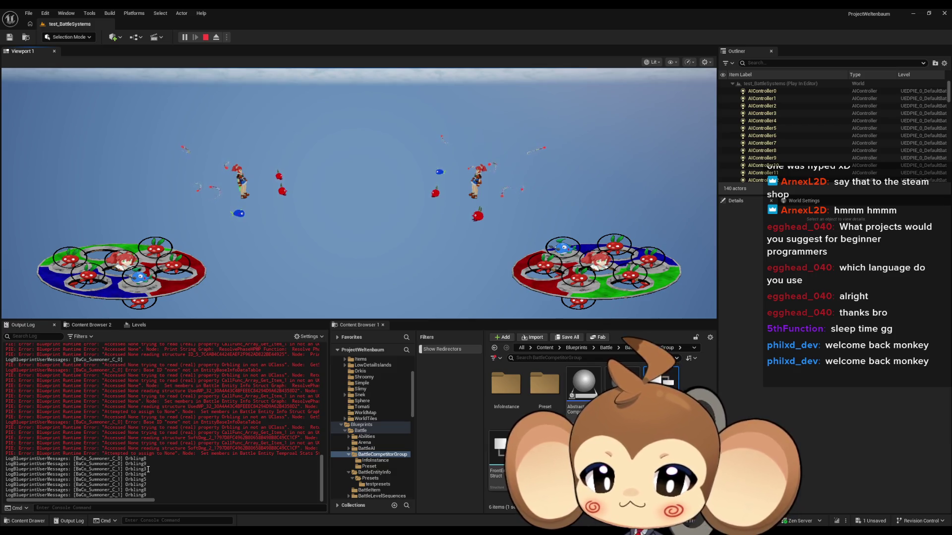
{"action": "scroll", "coordinate": [129, 460], "scroll_direction": "up", "scroll_amount": 10}
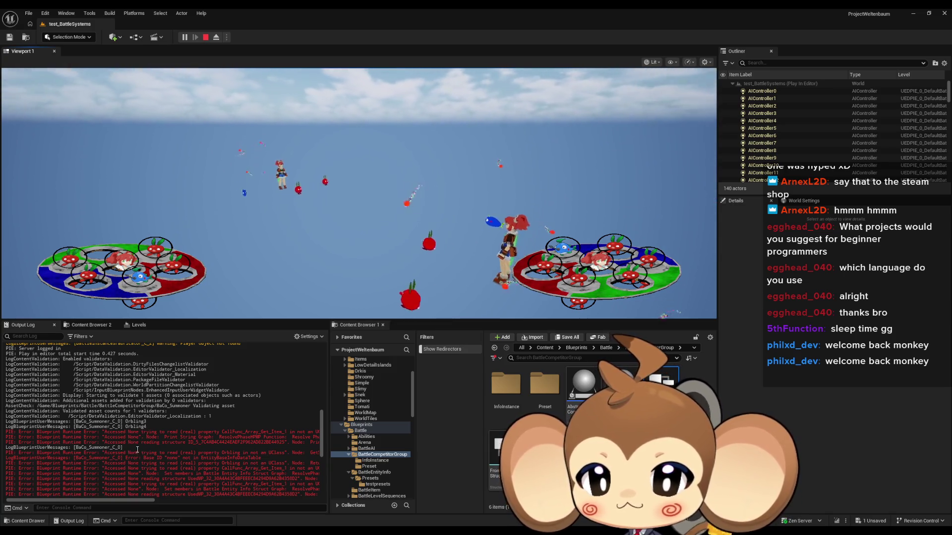
{"action": "scroll", "coordinate": [140, 446], "scroll_direction": "down", "scroll_amount": 5}
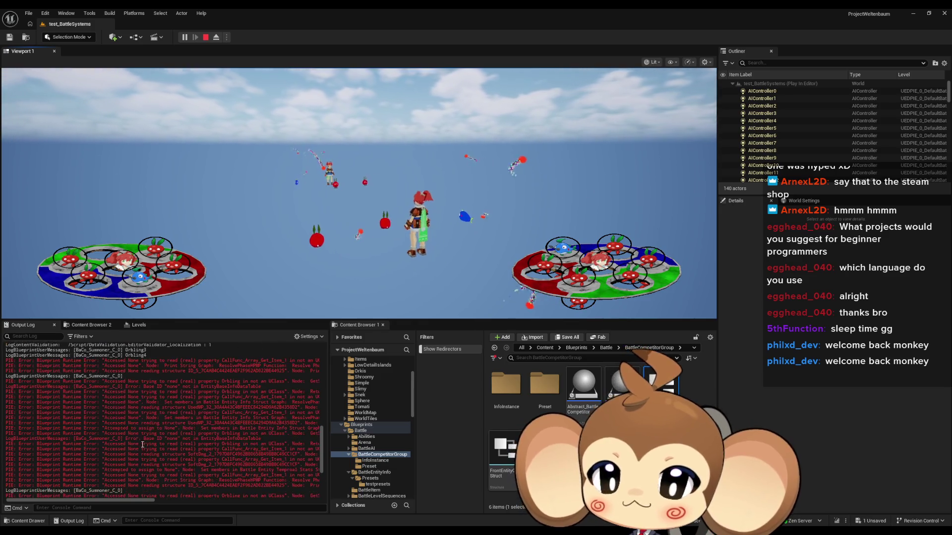
{"action": "scroll", "coordinate": [143, 445], "scroll_direction": "down", "scroll_amount": 5}
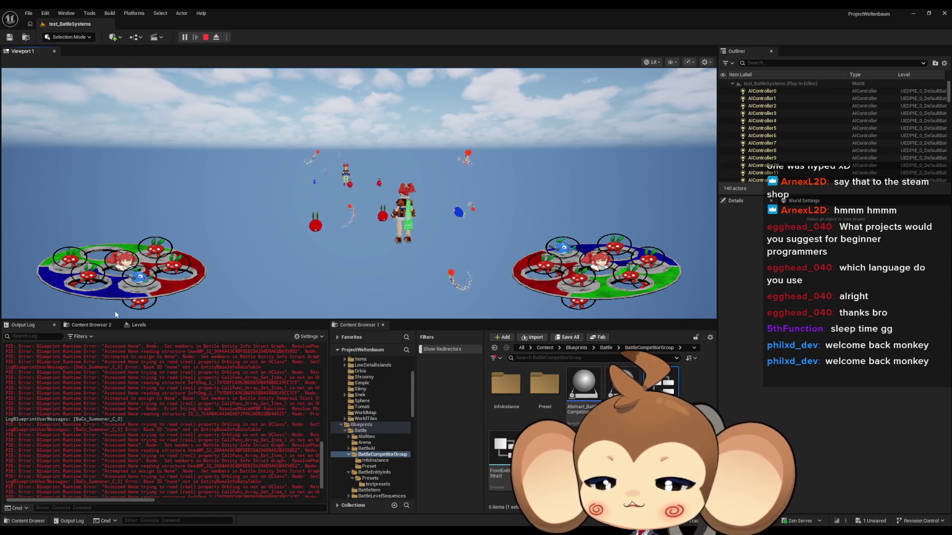
{"action": "scroll", "coordinate": [165, 415], "scroll_direction": "down", "scroll_amount": 3}
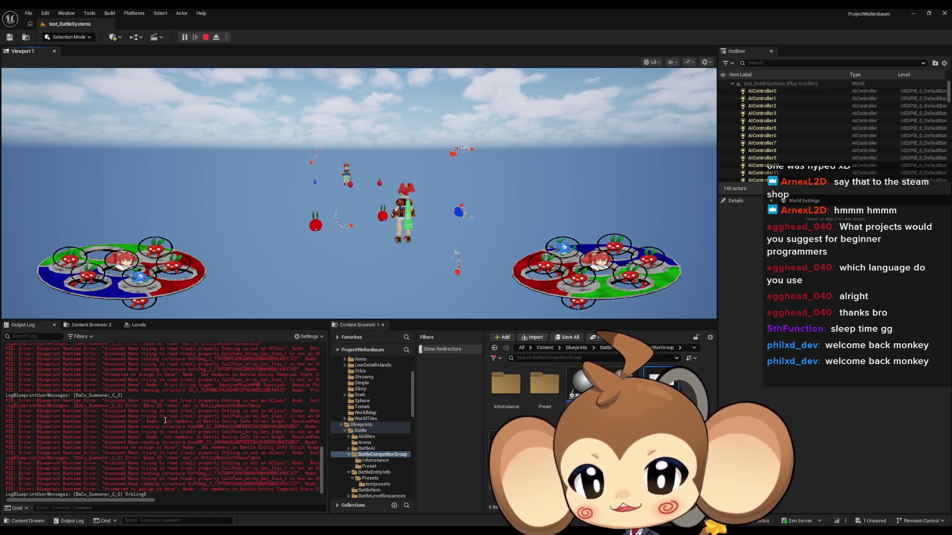
{"action": "left_click", "coordinate": [206, 37]}
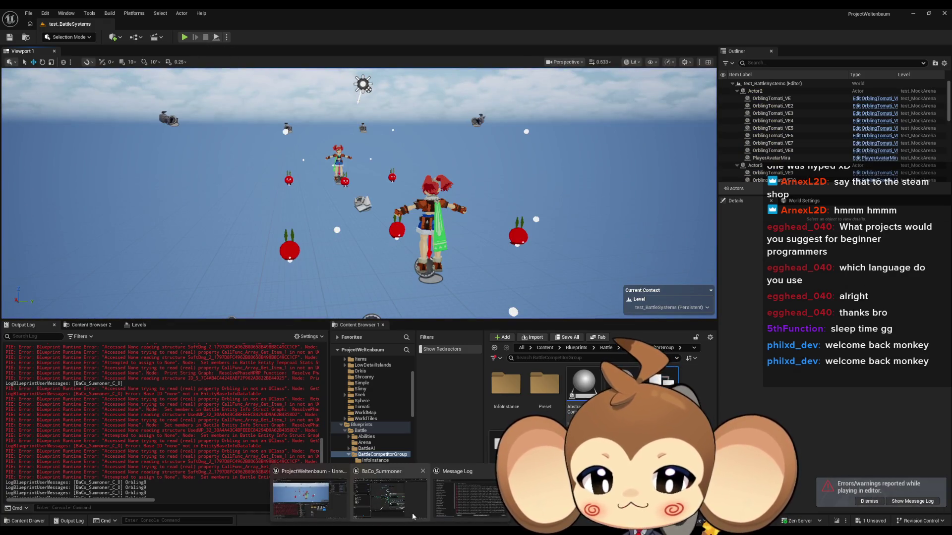
Wire Loop Body straight to Get Orbling Stat and delete the debug print nodes.
{"action": "left_click", "coordinate": [412, 516]}
{"action": "left_click_drag", "start_coordinate": [411, 236], "coordinate": [479, 236]}
{"action": "left_click_drag", "start_coordinate": [378, 118], "coordinate": [526, 158]}
{"action": "key", "text": "Delete"}
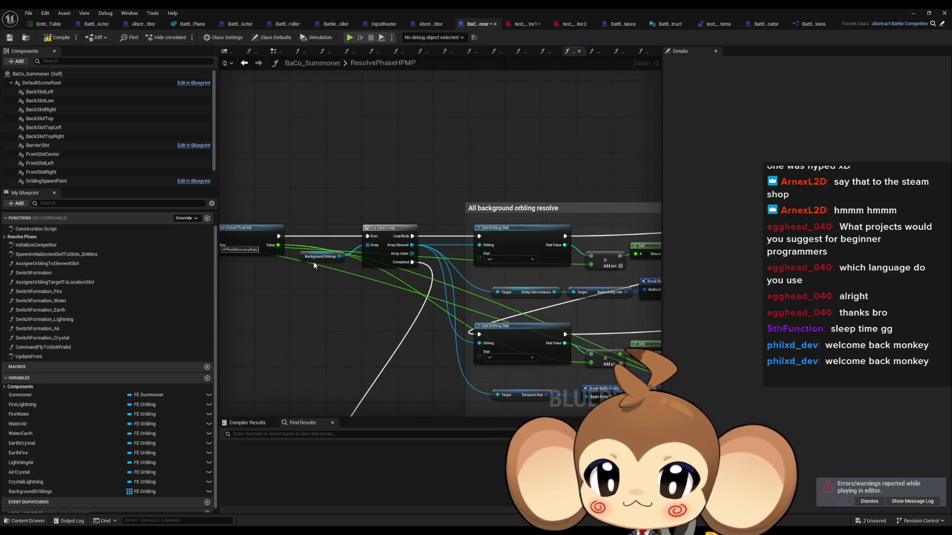
Find references to BackgroundOrblings and jump to where it is set.
{"action": "left_click", "coordinate": [314, 257]}
{"action": "right_click", "coordinate": [313, 257]}
{"action": "mouse_move", "coordinate": [326, 330]}
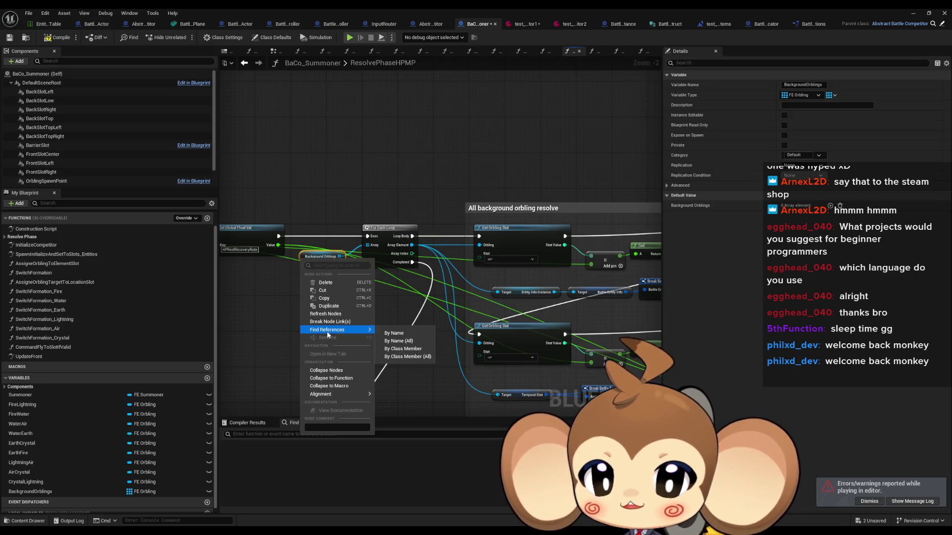
{"action": "left_click", "coordinate": [406, 351]}
{"action": "left_click", "coordinate": [265, 468]}
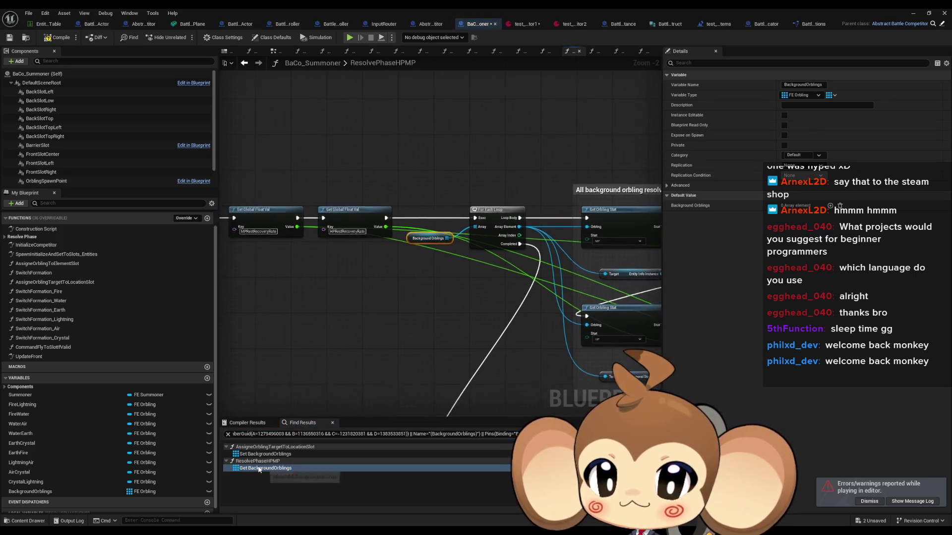
{"action": "left_click", "coordinate": [258, 461]}
{"action": "left_click", "coordinate": [266, 454]}
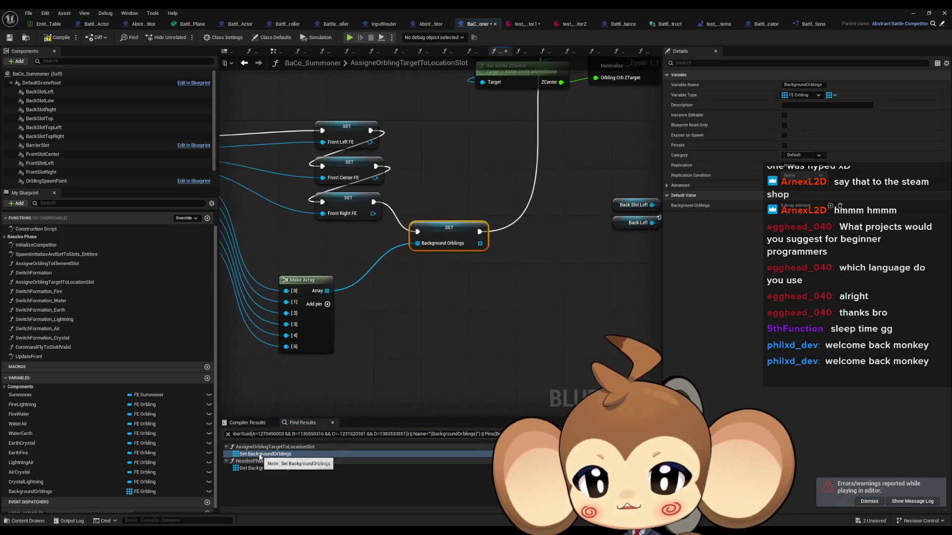
Inspect the back-slot Make Array in AssigneOrblingTargetToLocationSlot and move it down-left.
{"action": "left_click", "coordinate": [419, 298]}
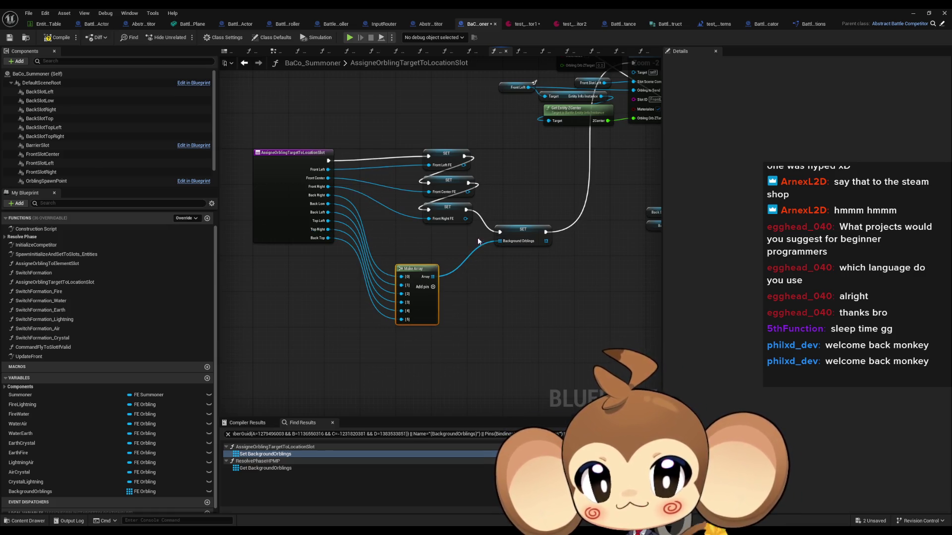
{"action": "scroll", "coordinate": [478, 241], "scroll_direction": "down", "scroll_amount": 4}
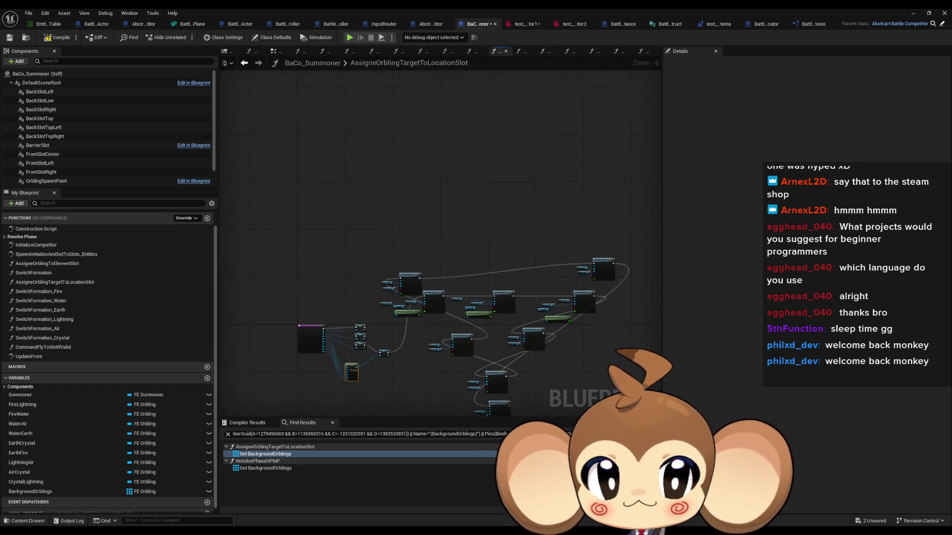
{"action": "scroll", "coordinate": [377, 266], "scroll_direction": "up", "scroll_amount": 4}
{"action": "left_click", "coordinate": [290, 282]}
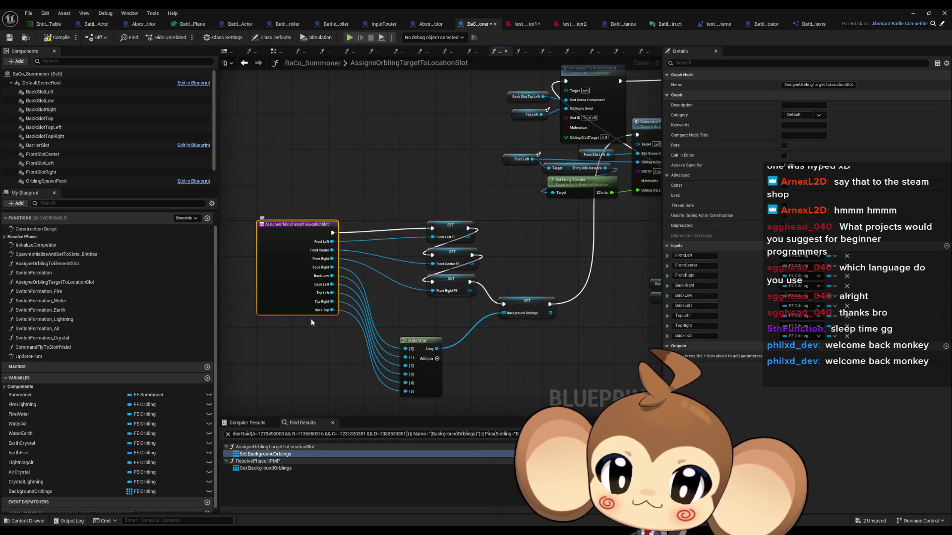
{"action": "left_click", "coordinate": [418, 362]}
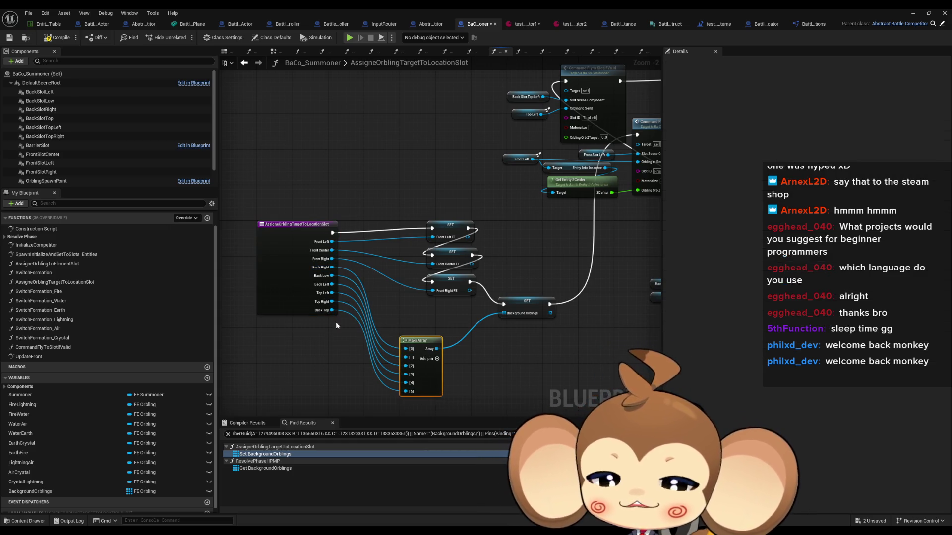
{"action": "left_click_drag", "start_coordinate": [317, 340], "coordinate": [333, 325]}
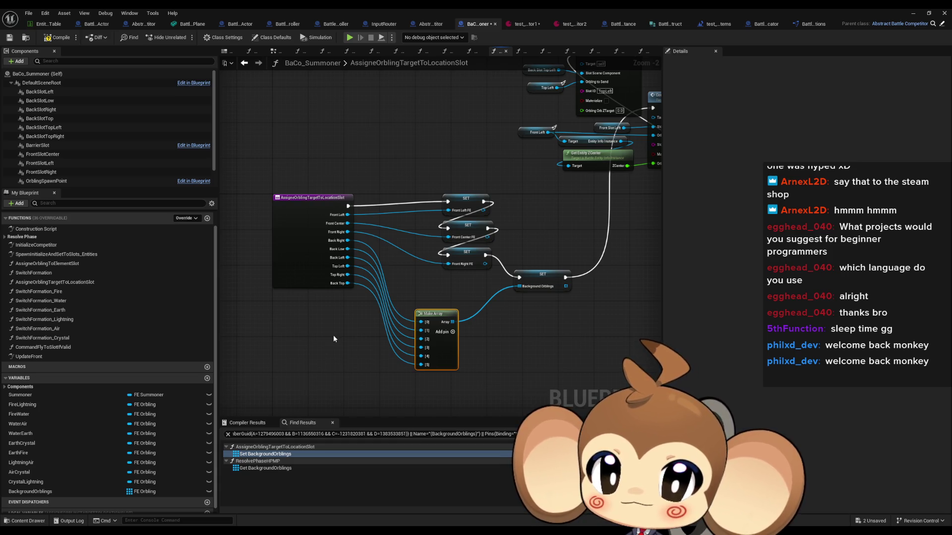
{"action": "scroll", "coordinate": [333, 335], "scroll_direction": "down", "scroll_amount": 2}
{"action": "mouse_move", "coordinate": [441, 334]}
{"action": "left_mouse_down"}
{"action": "mouse_move", "coordinate": [304, 327]}
{"action": "mouse_move", "coordinate": [416, 334]}
{"action": "left_mouse_up"}
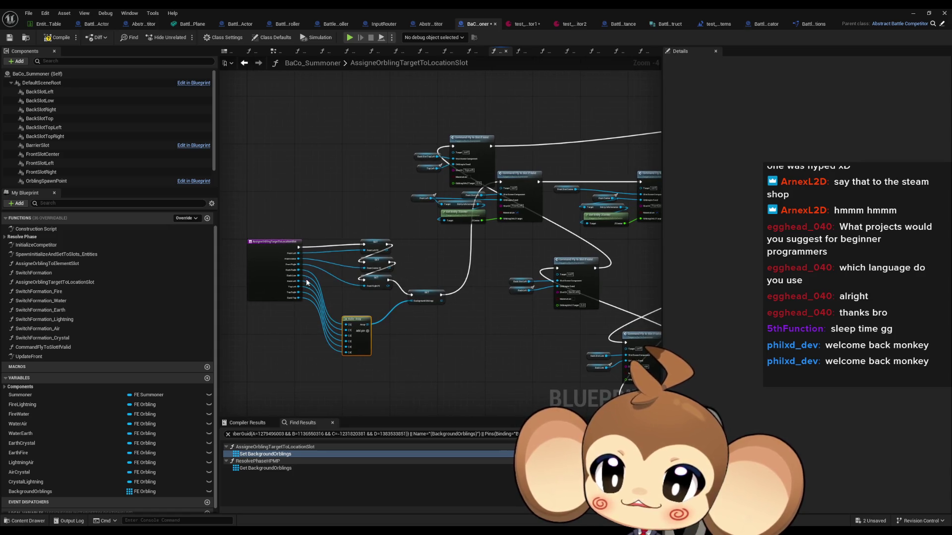
{"action": "scroll", "coordinate": [413, 332], "scroll_direction": "up", "scroll_amount": 2}
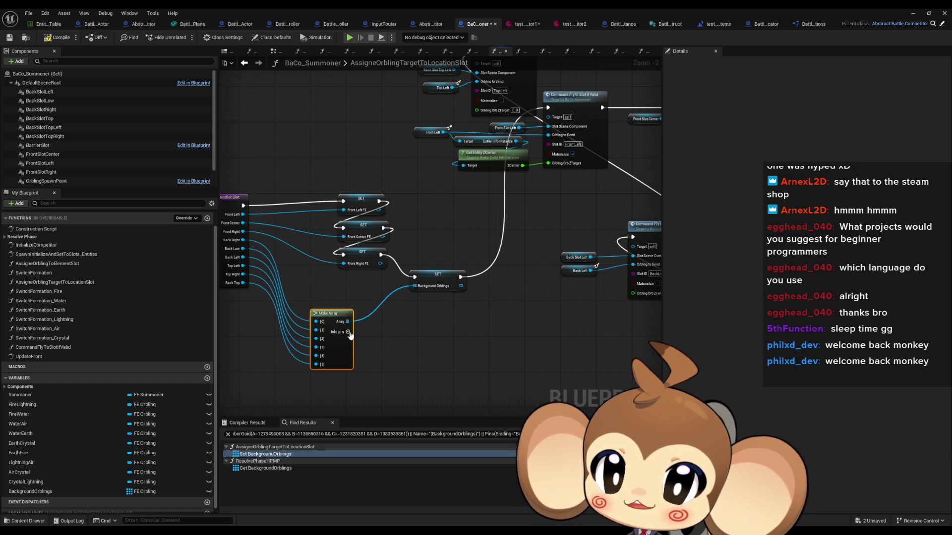
{"action": "left_click_drag", "start_coordinate": [384, 334], "coordinate": [457, 330]}
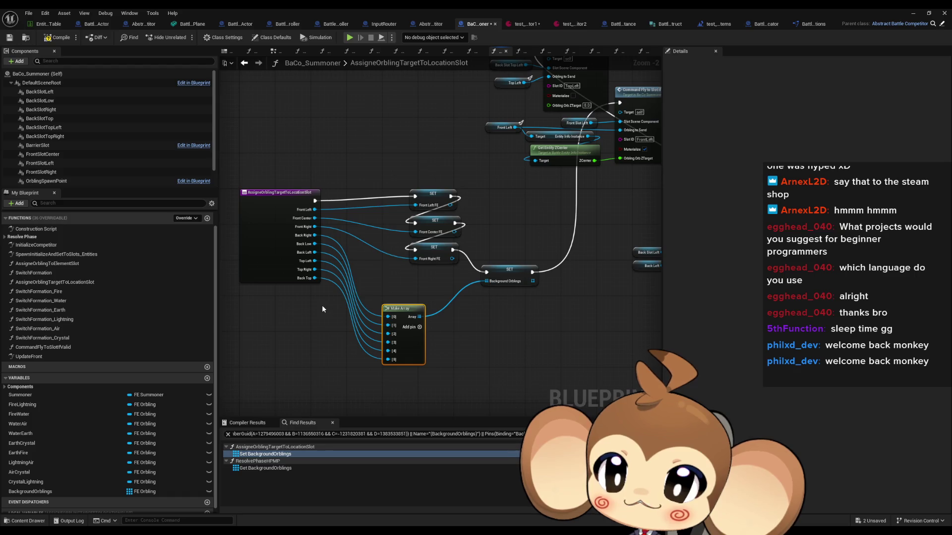
{"action": "mouse_move", "coordinate": [398, 308]}
{"action": "left_mouse_down"}
{"action": "mouse_move", "coordinate": [359, 317]}
{"action": "mouse_move", "coordinate": [411, 320]}
{"action": "left_mouse_up"}
Loop over the Make Array with a For Each Loop and check each element with Is Valid.
{"action": "type", "text": "for each"}
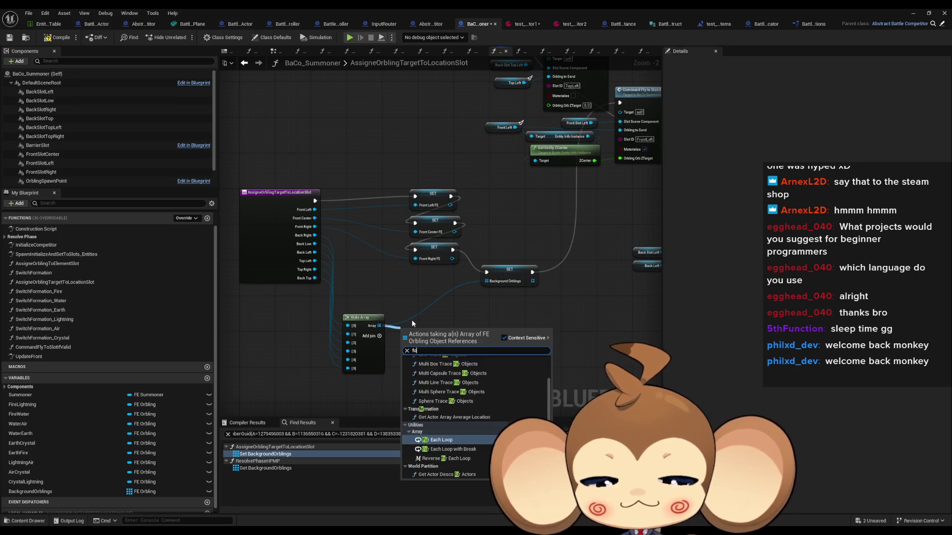
{"action": "key", "text": "Return"}
{"action": "left_click_drag", "start_coordinate": [450, 348], "coordinate": [473, 347]}
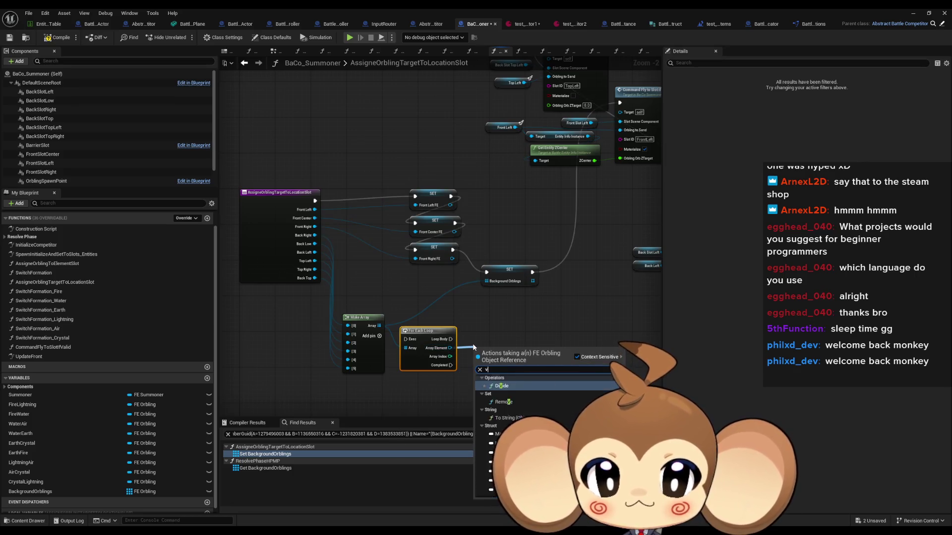
{"action": "type", "text": "valid"}
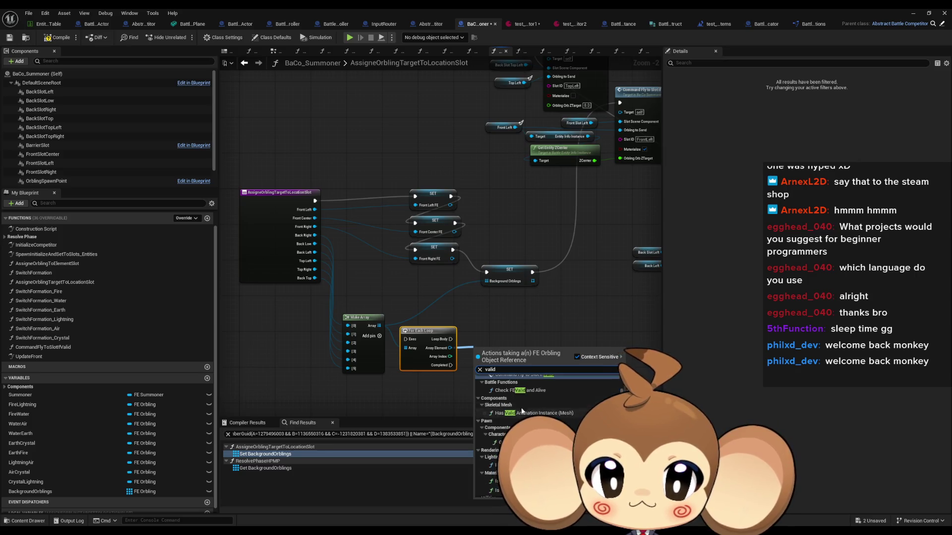
{"action": "left_click", "coordinate": [505, 369]}
{"action": "mouse_move", "coordinate": [505, 370]}
{"action": "left_mouse_down"}
{"action": "mouse_move", "coordinate": [496, 350]}
{"action": "mouse_move", "coordinate": [456, 338]}
{"action": "mouse_move", "coordinate": [467, 340]}
{"action": "left_mouse_up"}
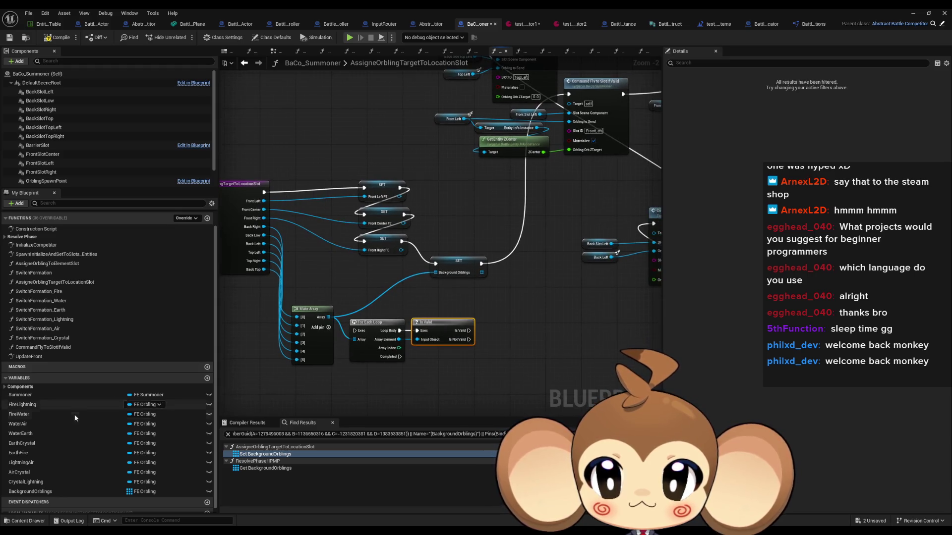
Add each valid element to BackgroundOrblings with an Add node, then return to the level editor.
{"action": "mouse_move", "coordinate": [56, 486]}
{"action": "left_mouse_down"}
{"action": "mouse_move", "coordinate": [149, 447]}
{"action": "mouse_move", "coordinate": [424, 366]}
{"action": "mouse_move", "coordinate": [493, 364]}
{"action": "left_mouse_up"}
{"action": "left_click", "coordinate": [441, 376]}
{"action": "type", "text": "add"}
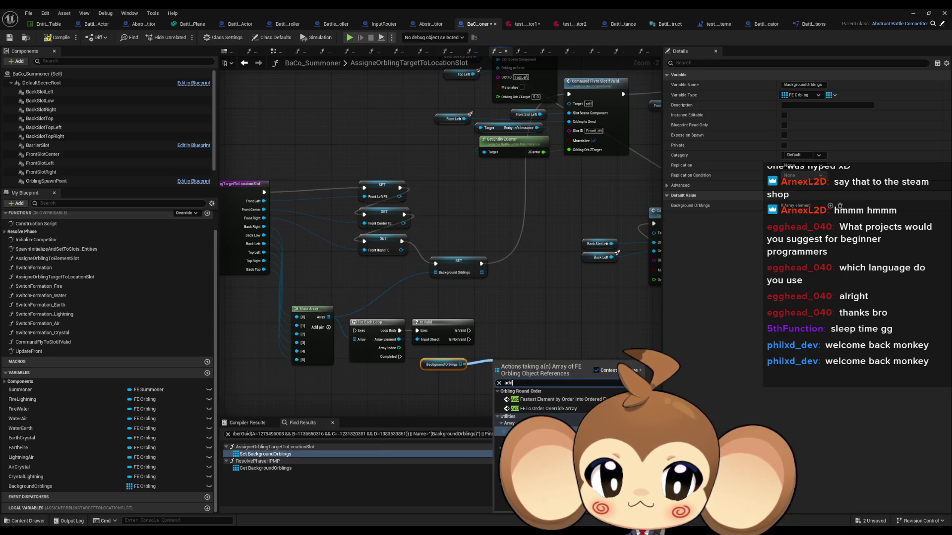
{"action": "key", "text": "Return"}
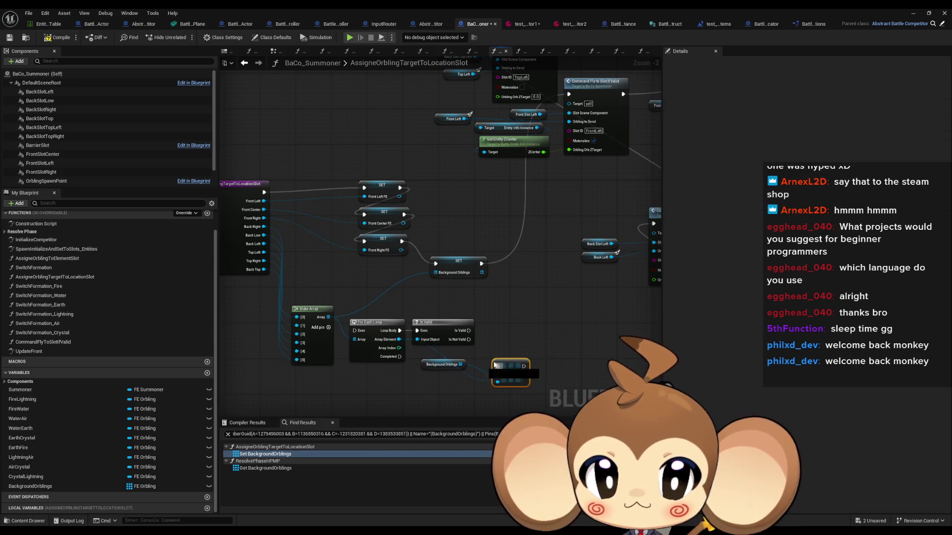
{"action": "left_click_drag", "start_coordinate": [494, 366], "coordinate": [488, 330]}
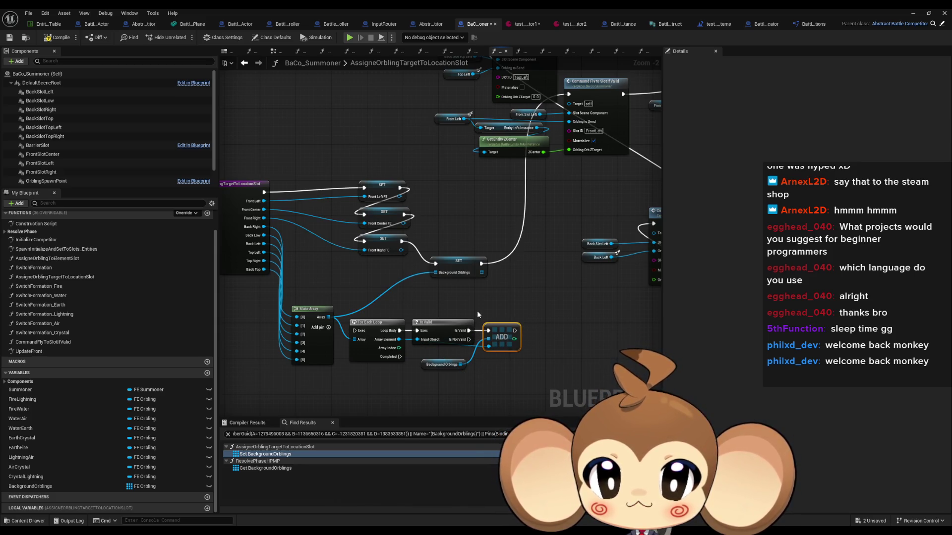
{"action": "mouse_move", "coordinate": [405, 243]}
{"action": "left_mouse_down"}
{"action": "mouse_move", "coordinate": [353, 332]}
{"action": "mouse_move", "coordinate": [393, 361]}
{"action": "mouse_move", "coordinate": [568, 95]}
{"action": "left_mouse_up"}
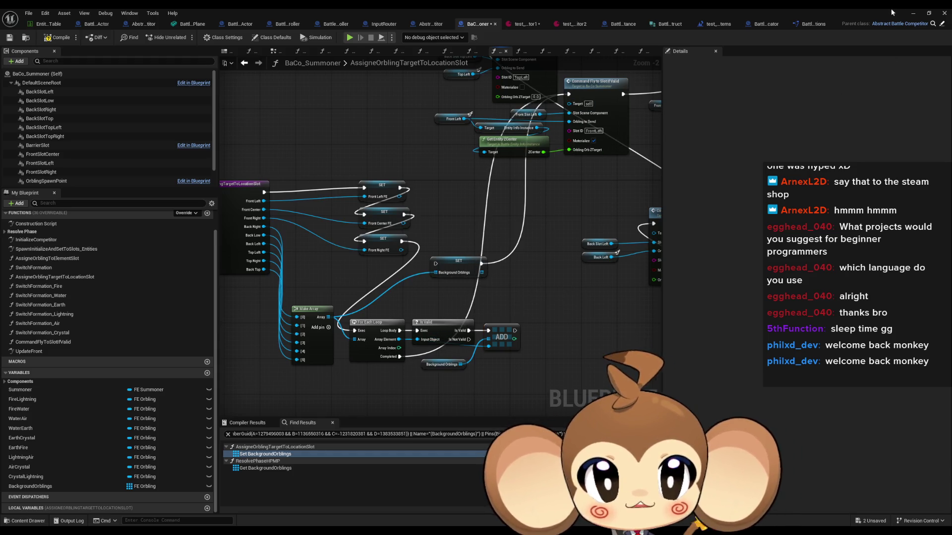
{"action": "left_click", "coordinate": [913, 14]}
{"action": "right_click", "coordinate": [143, 350]}
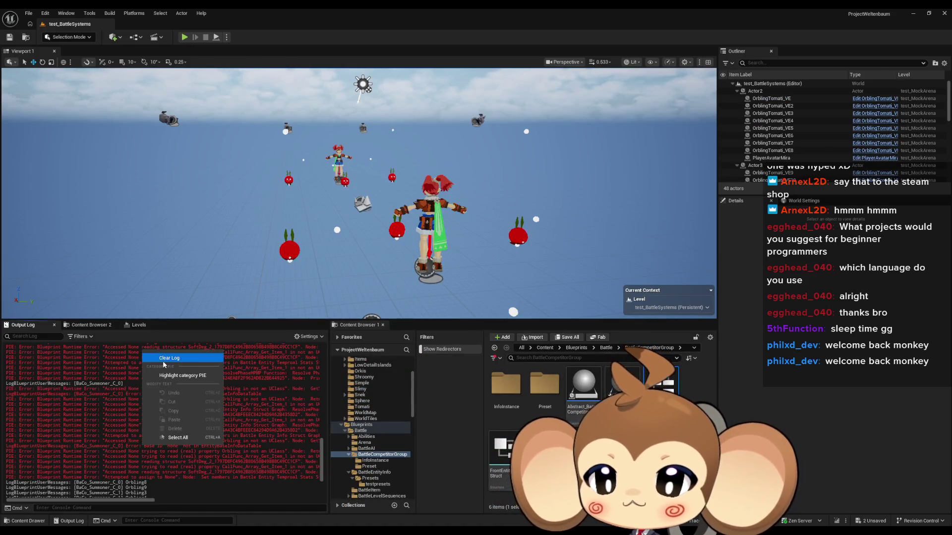
Clear the Output Log and show the running battle test fullscreen with F11.
{"action": "left_click", "coordinate": [148, 360]}
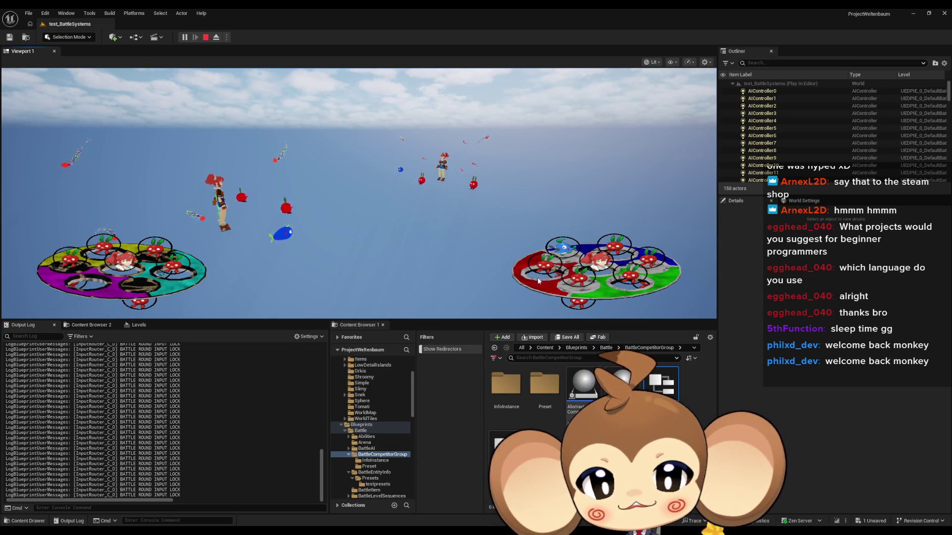
{"action": "key", "text": "F11"}
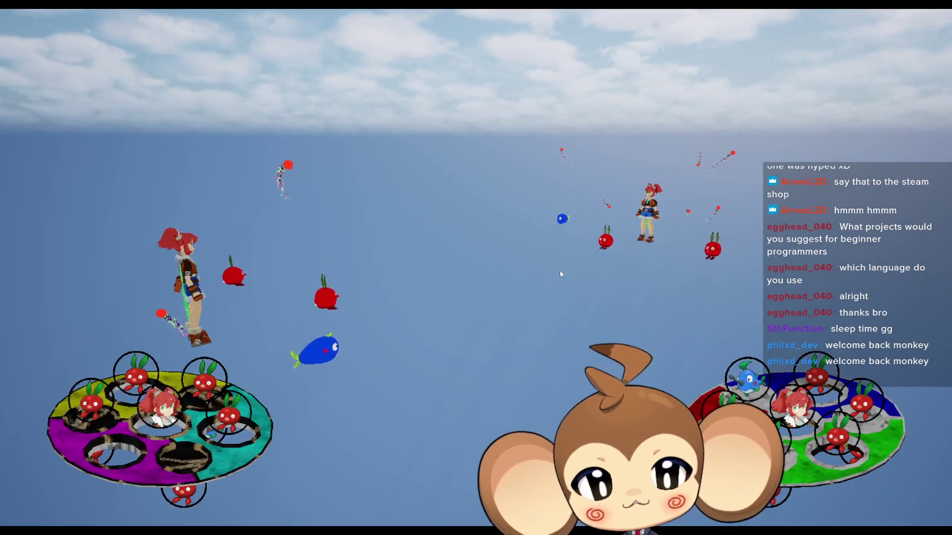